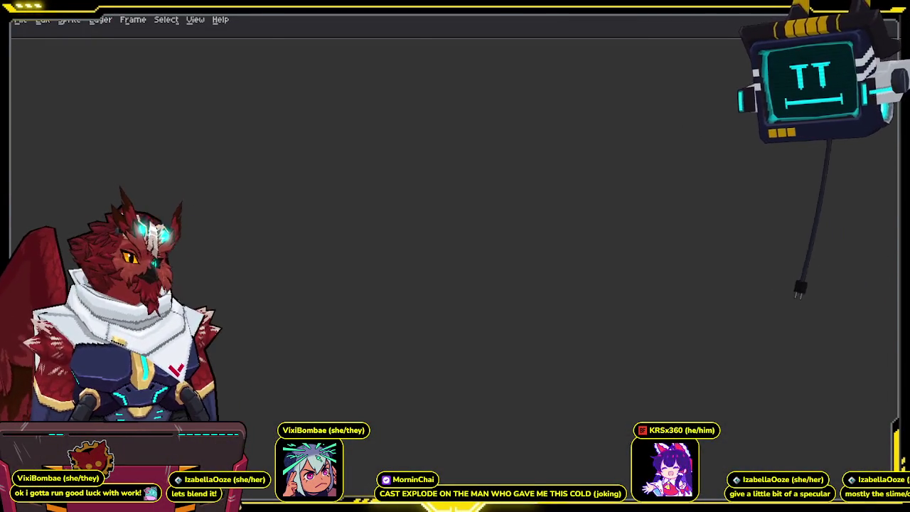
Hide one of the tiger scene's five objects in the Outliner, leaving four, and view it from the front.
key("alt+Tab")
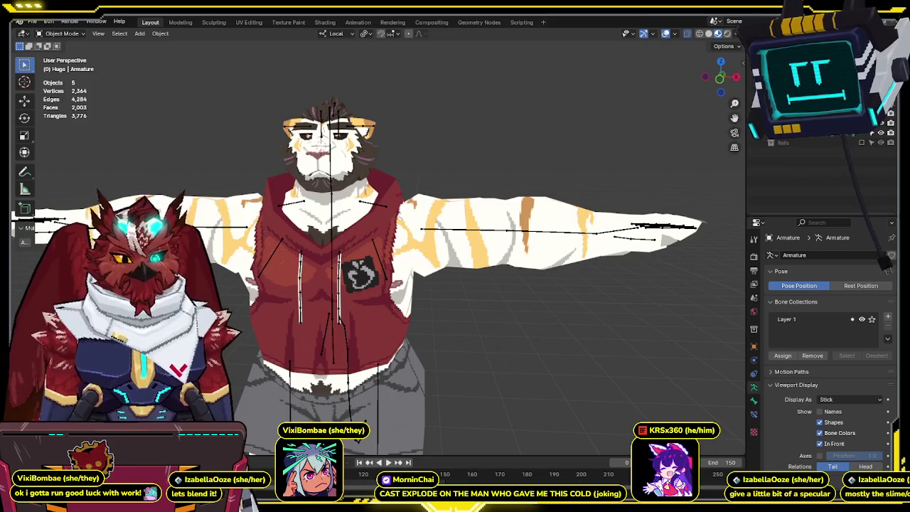
scroll(546, 228, "down", 2)
scroll(546, 229, "down", 3)
scroll(545, 230, "up", 2)
scroll(546, 242, "up", 1)
mouse_move(537, 253)
middle_mouse_down()
mouse_move(517, 263)
mouse_move(621, 252)
mouse_move(558, 252)
middle_mouse_up()
left_click(768, 145)
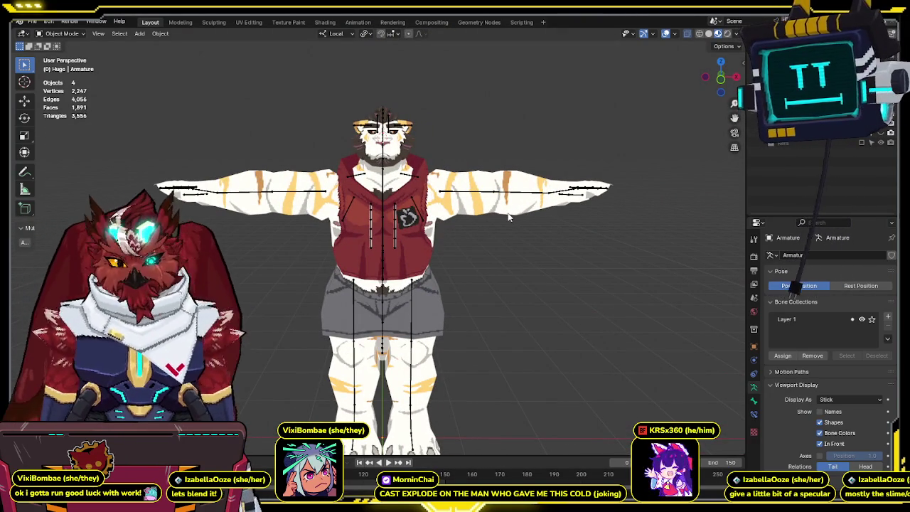
key("KP_1")
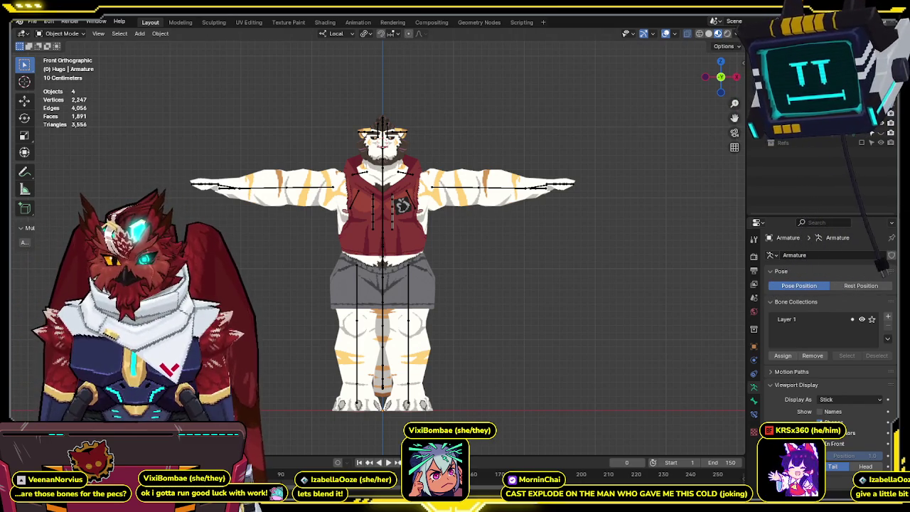
Select and hide the tiger's armature, then view the remaining meshes from the right side.
middle_click_drag(242, 298, 270, 257)
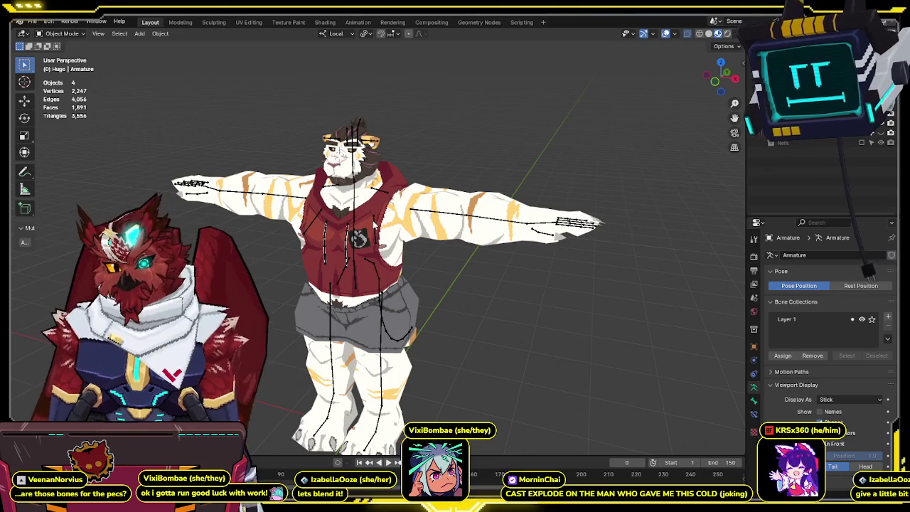
left_click(376, 222)
middle_click_drag(376, 223, 407, 226)
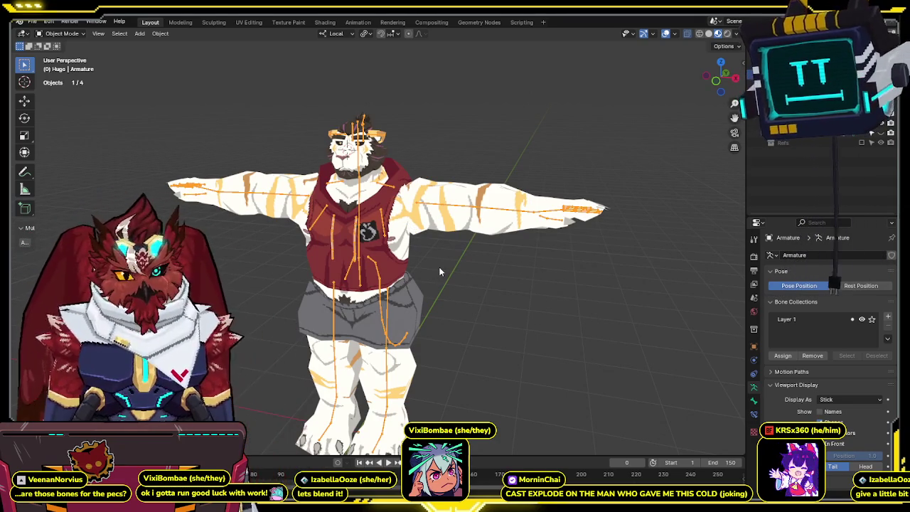
key("h")
key("KP_3")
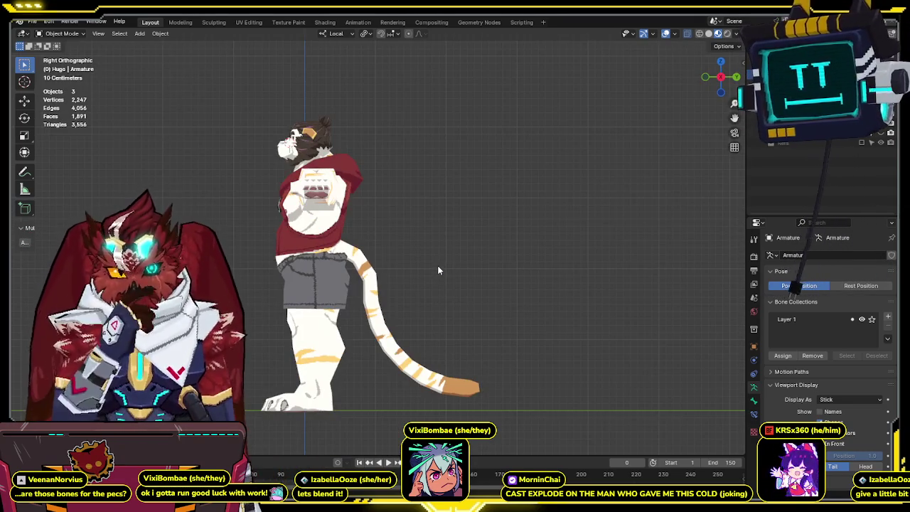
scroll(423, 257, "up", 1)
mouse_move(424, 257)
middle_mouse_down()
mouse_move(413, 260)
mouse_move(544, 274)
mouse_move(531, 281)
mouse_move(449, 266)
middle_mouse_up()
key("KP_3")
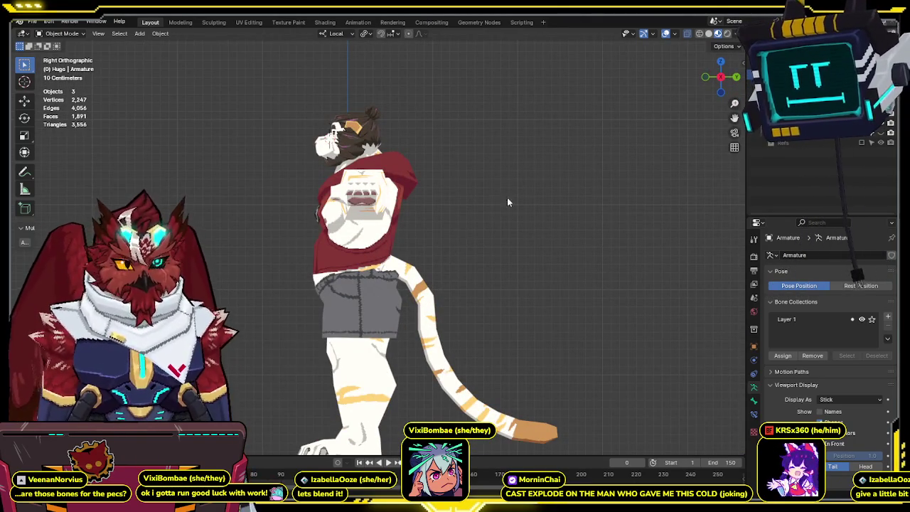
Switch to see-through solid shading with studio lighting and material colouring.
left_click(709, 33)
left_click(736, 34)
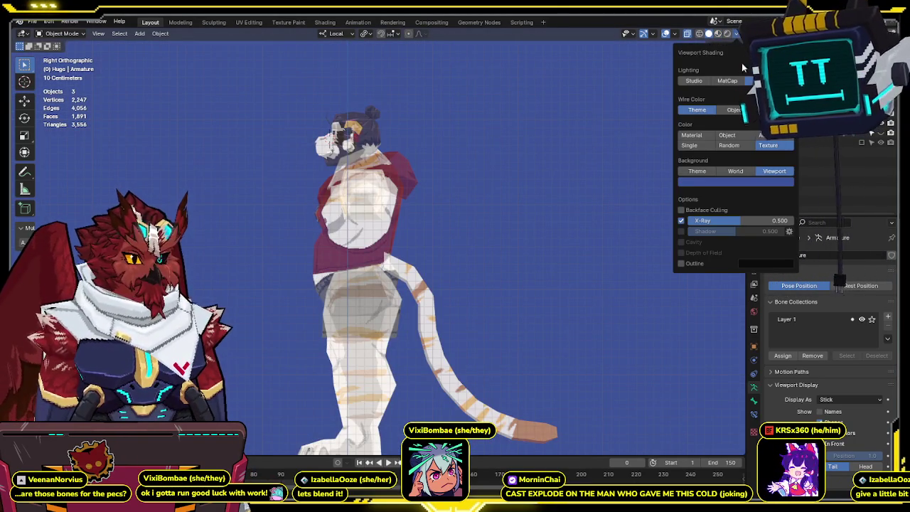
left_click(695, 81)
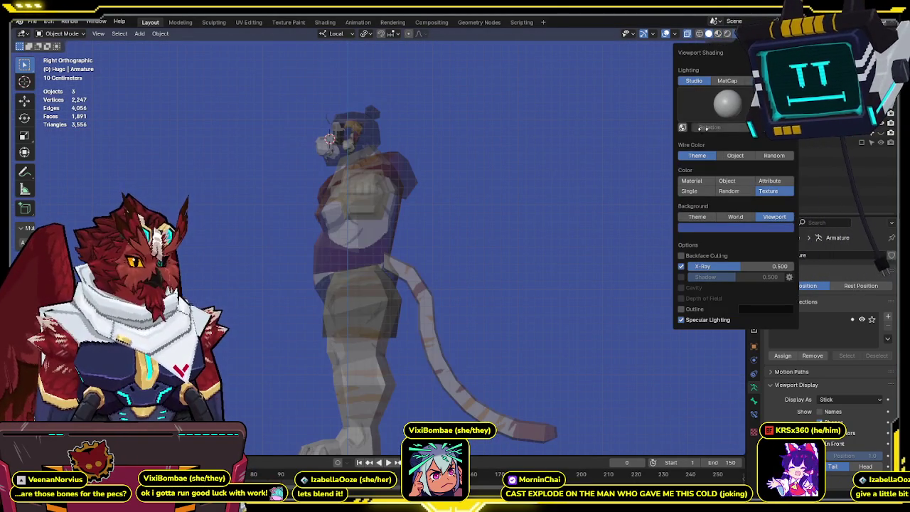
left_click(706, 183)
key("z")
key("z")
middle_click_drag(462, 195, 543, 216)
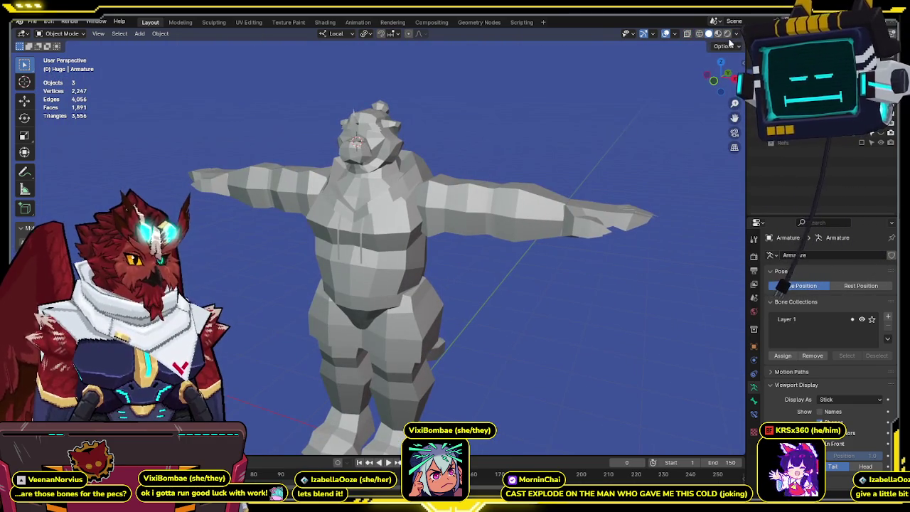
Enable cavity shading and apply the rainbow normal MatCap.
left_click(737, 34)
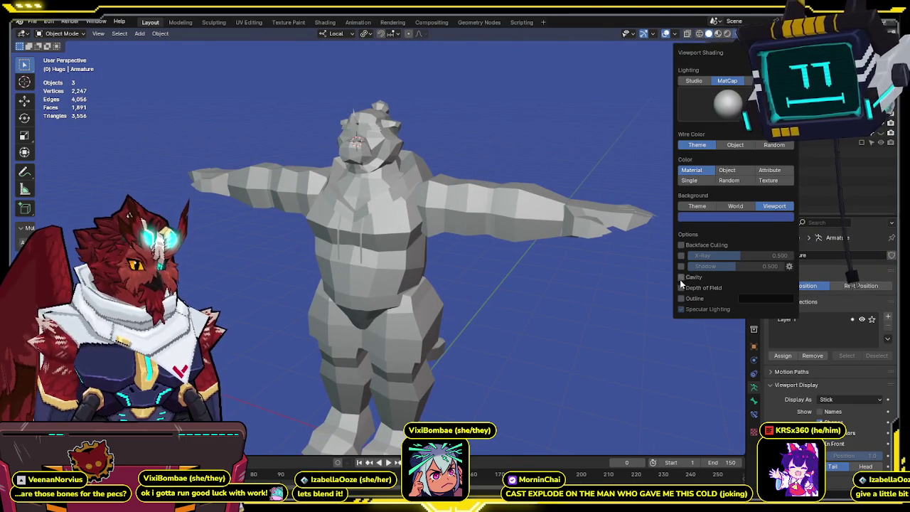
left_click(682, 277)
left_click(728, 105)
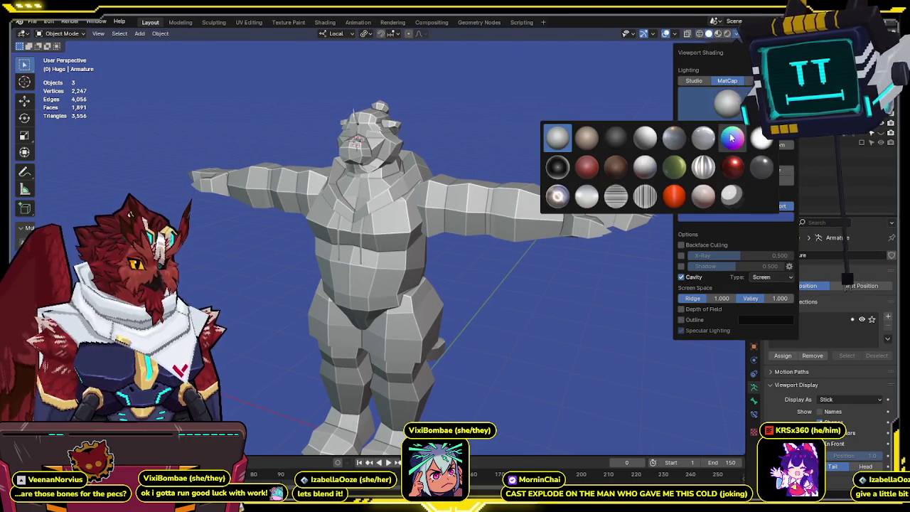
left_click(732, 138)
middle_click_drag(732, 139, 761, 121)
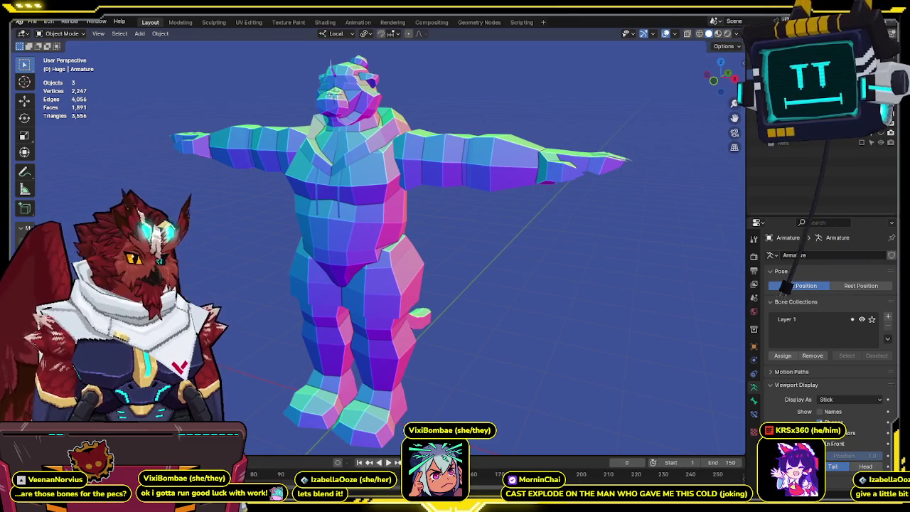
left_click(753, 310)
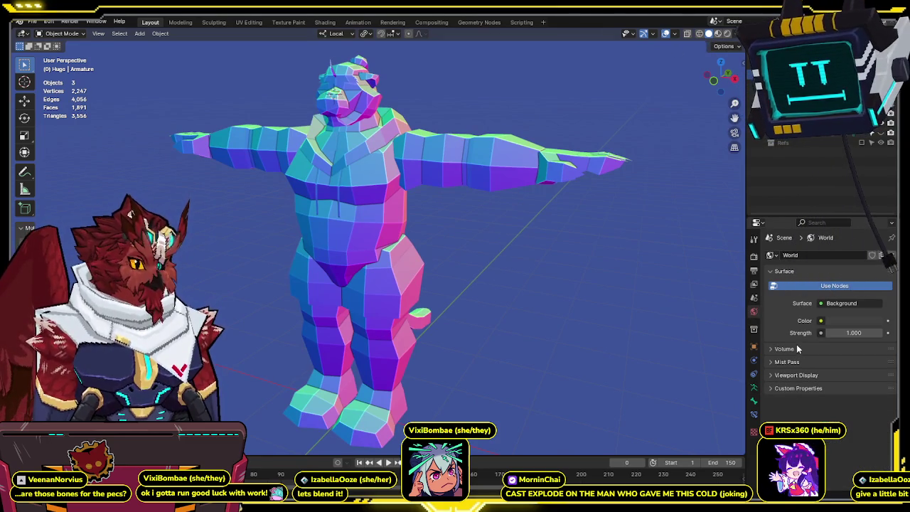
Set the viewport background to a custom near-black colour.
left_click(738, 33)
left_click(778, 205)
left_click(762, 219)
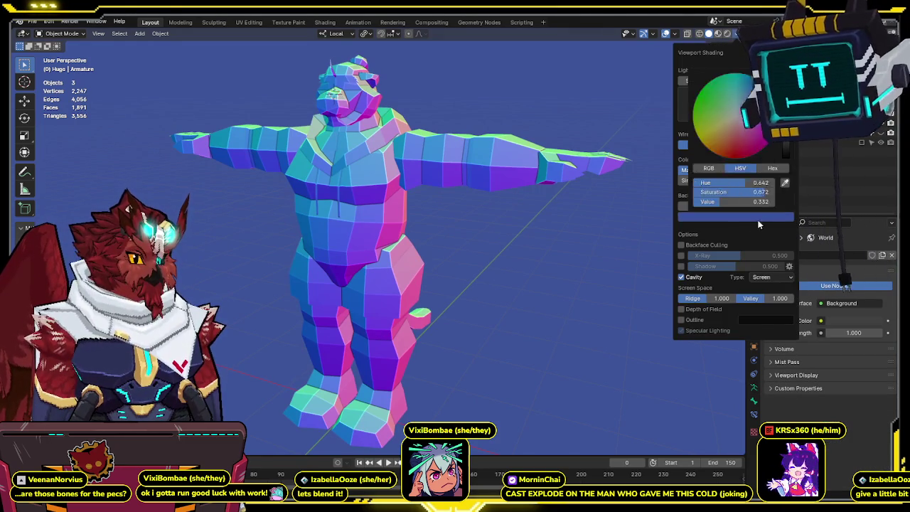
left_click(764, 217)
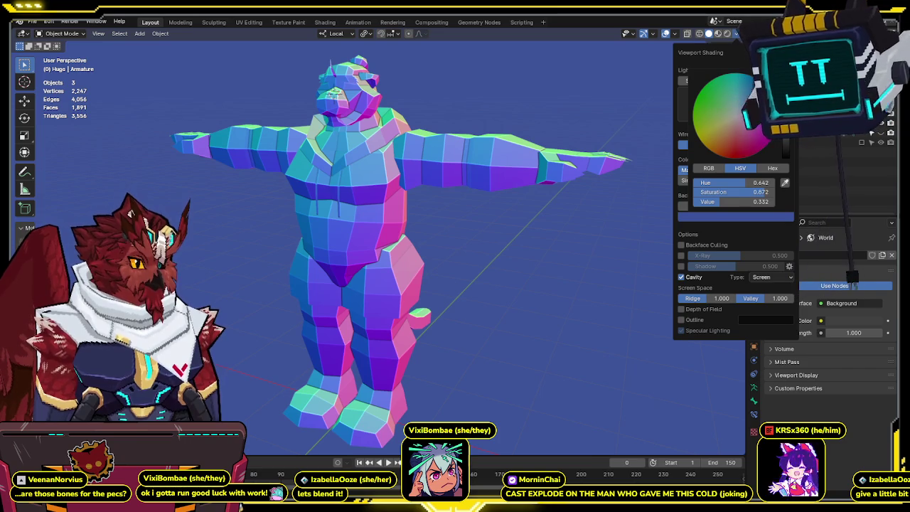
left_click_drag(786, 124, 786, 139)
left_click_drag(715, 138, 735, 116)
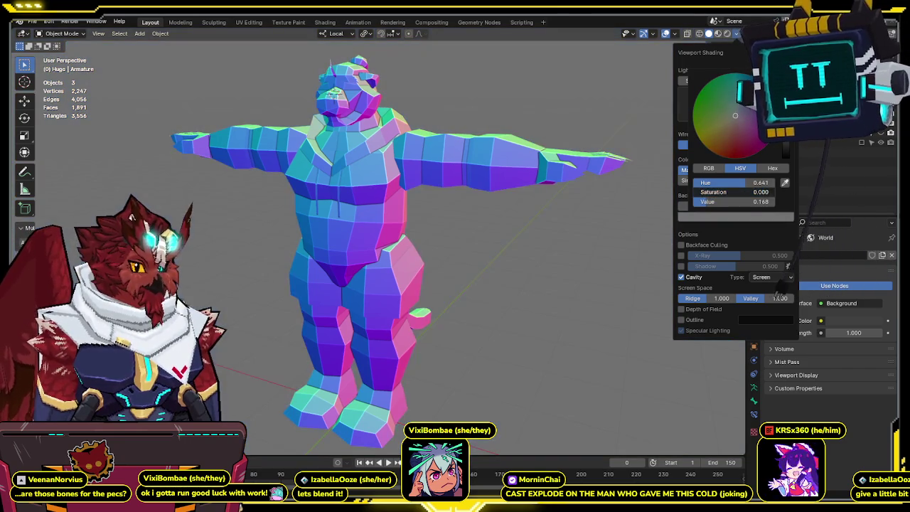
left_click_drag(786, 128, 786, 141)
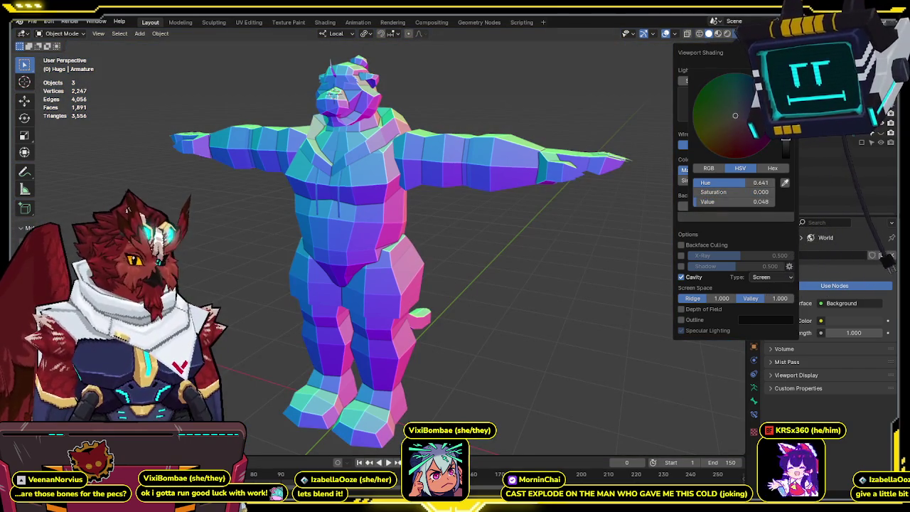
Switch to an orthographic right view and open the hoodie mesh for editing.
mouse_move(543, 213)
middle_mouse_down()
mouse_move(532, 197)
mouse_move(503, 194)
middle_mouse_up()
key("KP_5")
key("KP_3")
left_click(414, 214)
key("Tab")
key("Tab")
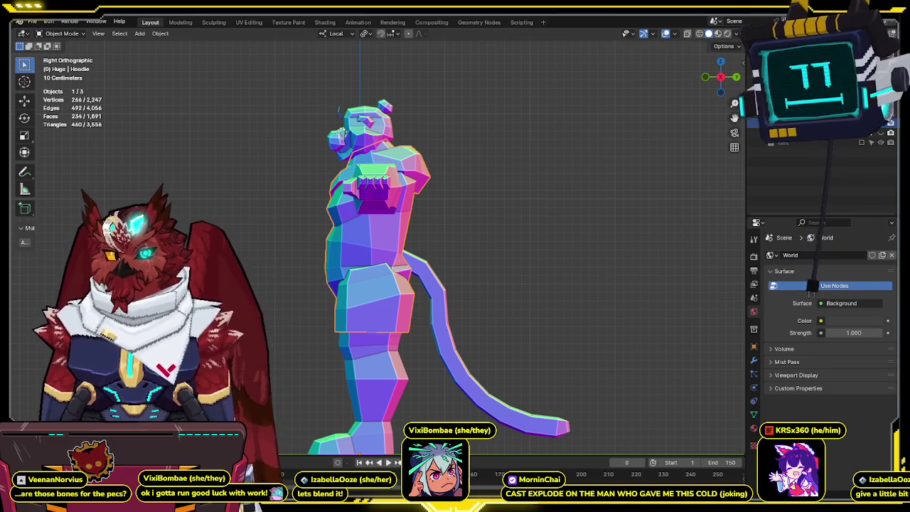
View the tiger from the front and switch to Material Preview to show its pixel textures.
key("KP_1")
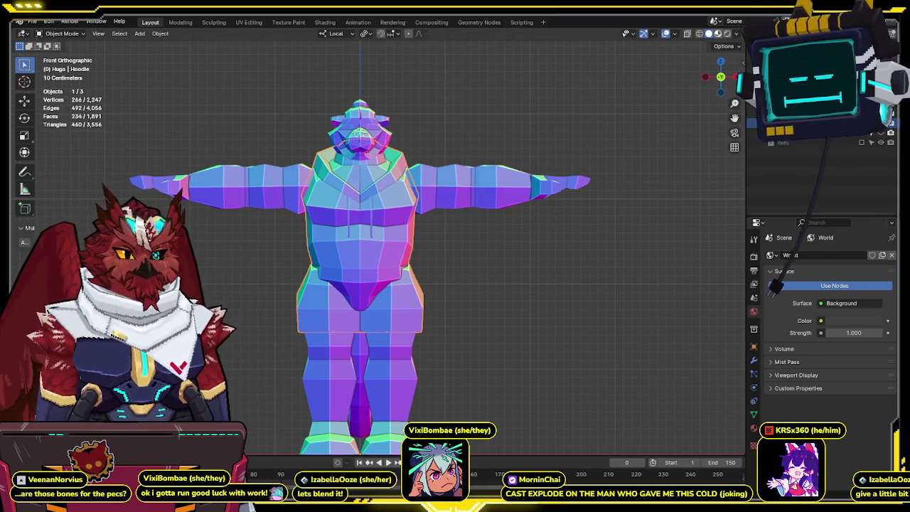
left_click(719, 35)
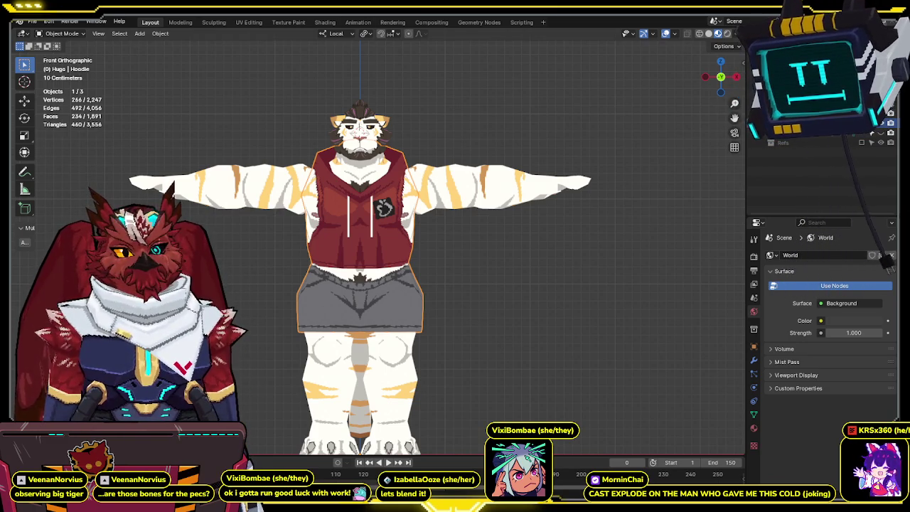
Select the tiger's head mesh and activate its Glasses shape key.
scroll(387, 418, "up", 5)
scroll(386, 418, "down", 2)
scroll(387, 418, "up", 3)
scroll(387, 423, "up", 1)
scroll(426, 355, "up", 1)
scroll(579, 200, "up", 1)
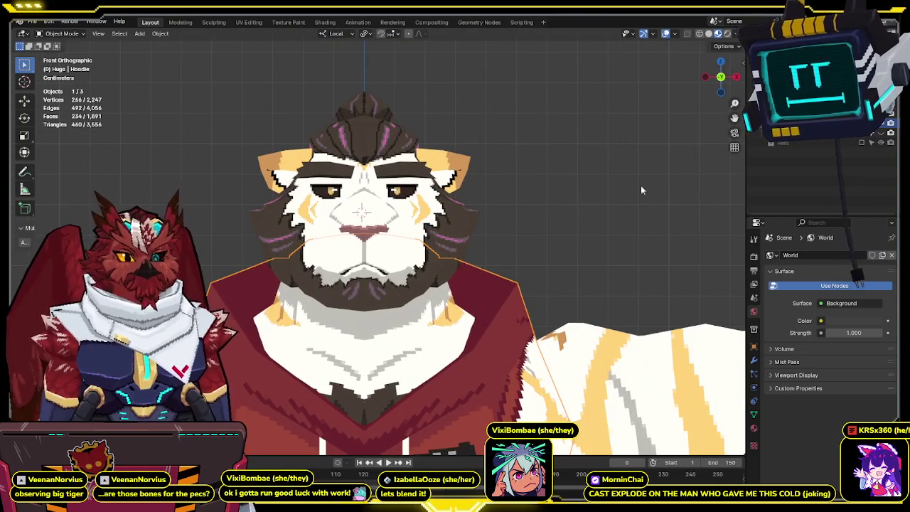
left_click(426, 178)
left_click(755, 418)
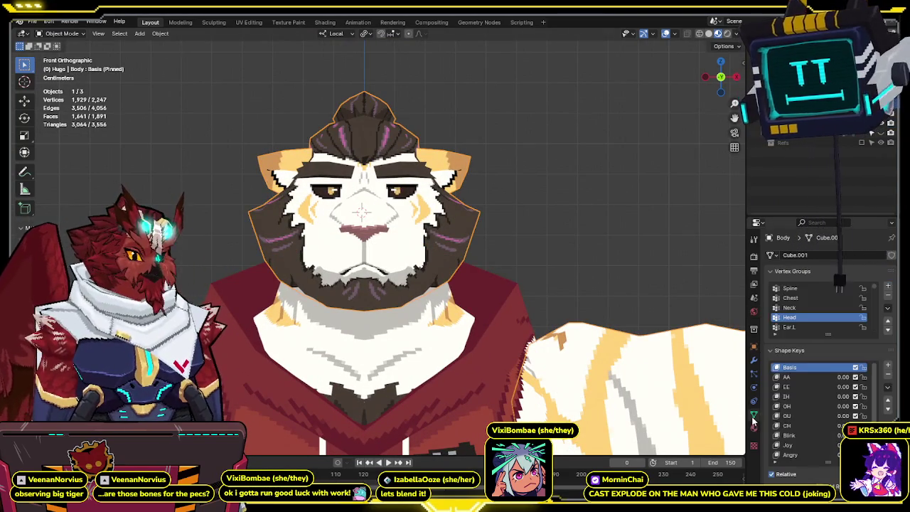
scroll(829, 408, "down", 3)
left_click(813, 454)
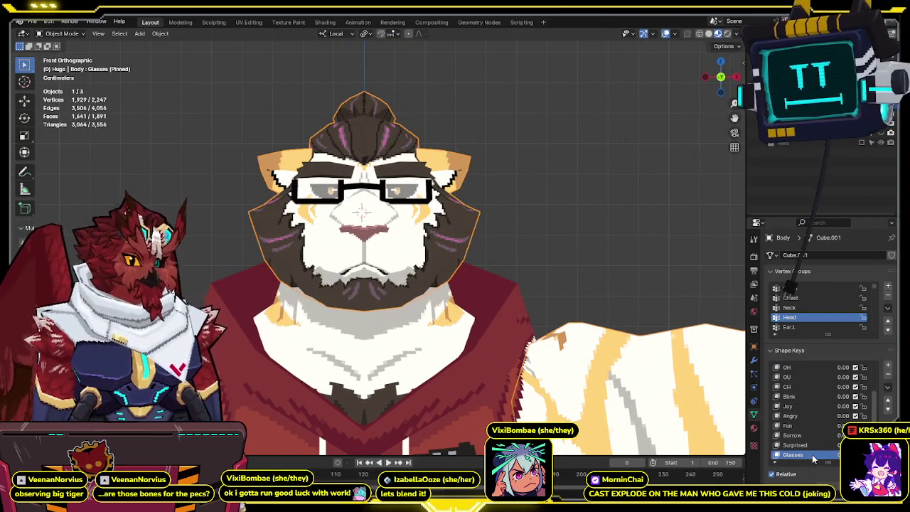
Enter Edit Mode on the head mesh and view it from the front.
mouse_move(550, 246)
middle_mouse_down("shift")
mouse_move(559, 215)
mouse_move(559, 224)
middle_mouse_up("shift")
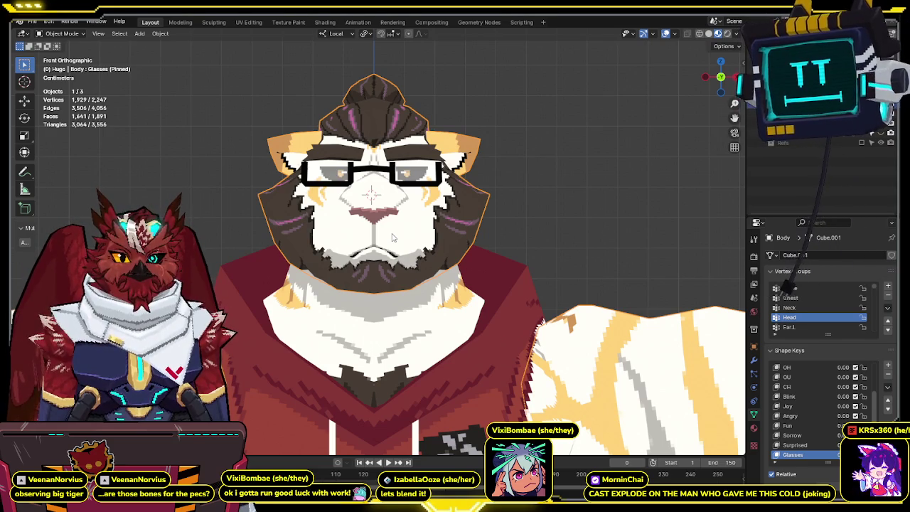
key("Tab")
mouse_move(392, 234)
middle_mouse_down()
mouse_move(358, 201)
mouse_move(390, 222)
middle_mouse_up()
key("KP_1")
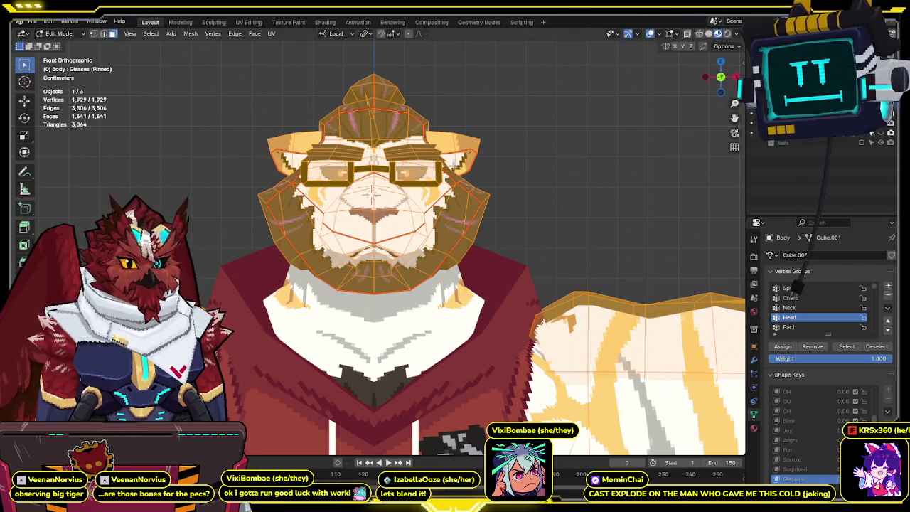
Return to Object Mode and make Basis the active shape key.
key("KP_3")
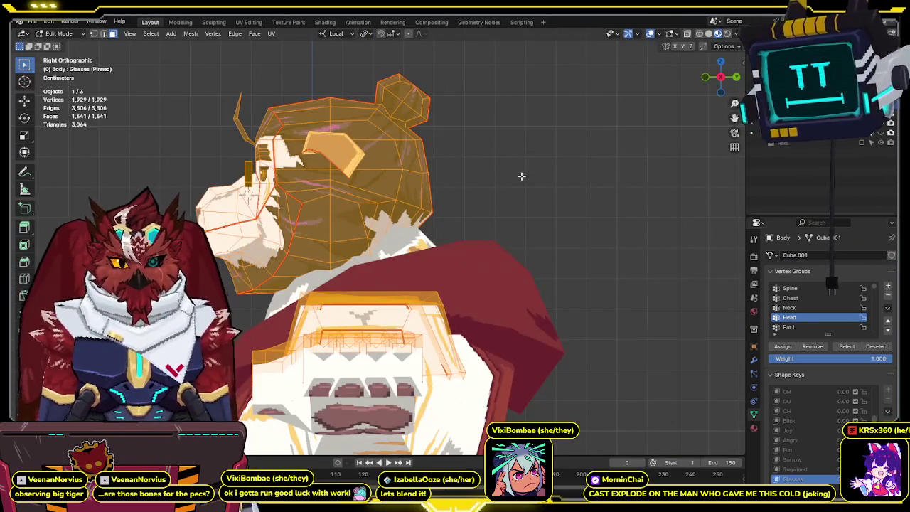
key("ctrl+Tab")
left_click(434, 176)
middle_click_drag(434, 175, 459, 159, "shift")
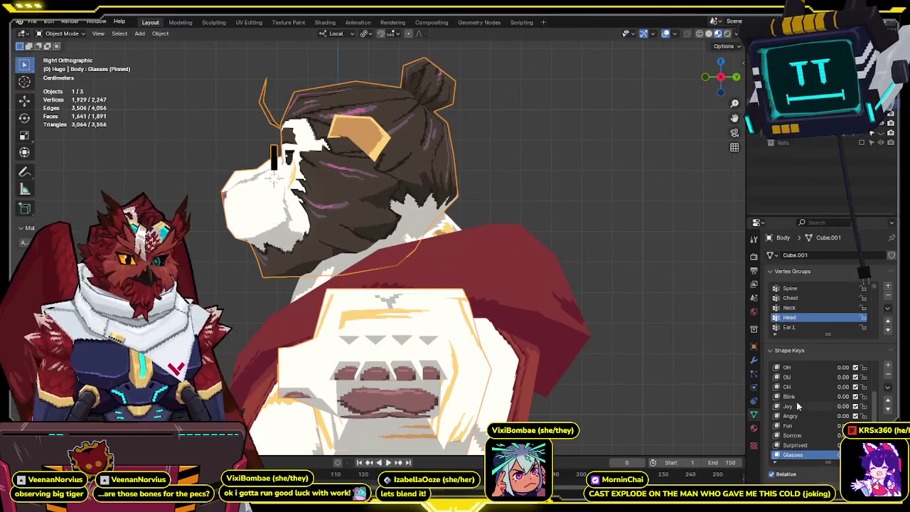
scroll(800, 402, "up", 5)
left_click(789, 367)
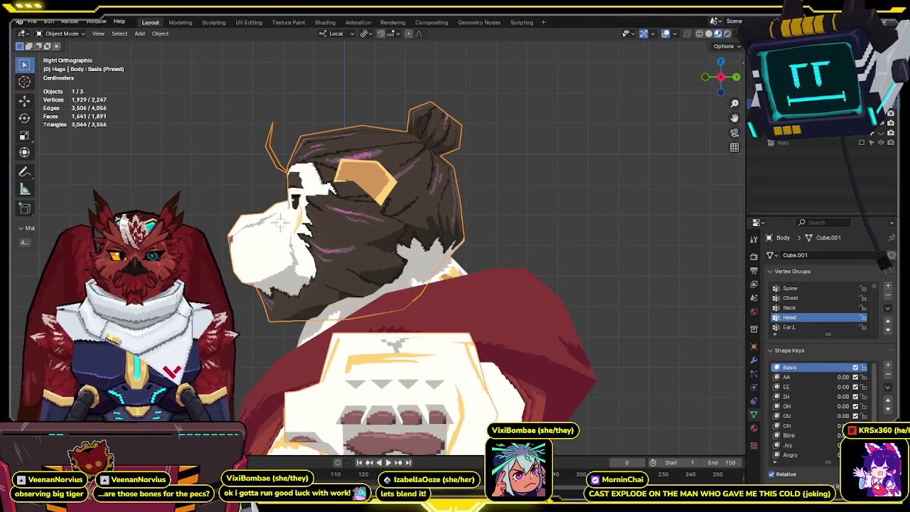
middle_click_drag(456, 126, 441, 165, "shift")
In Edit Mode with X-ray, snap the 3D cursor to the vertex where the bun meets the head.
key("Tab")
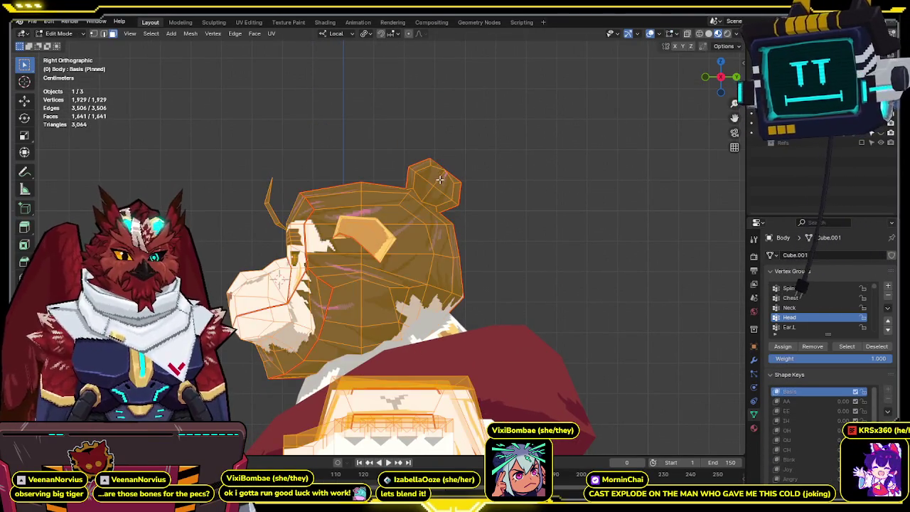
key("alt+a")
key("alt+z")
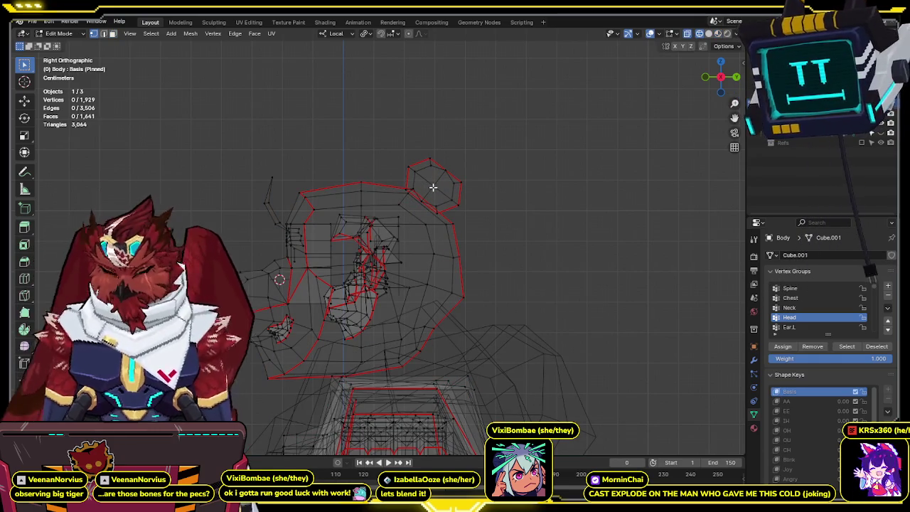
key("l")
scroll(425, 195, "up", 2)
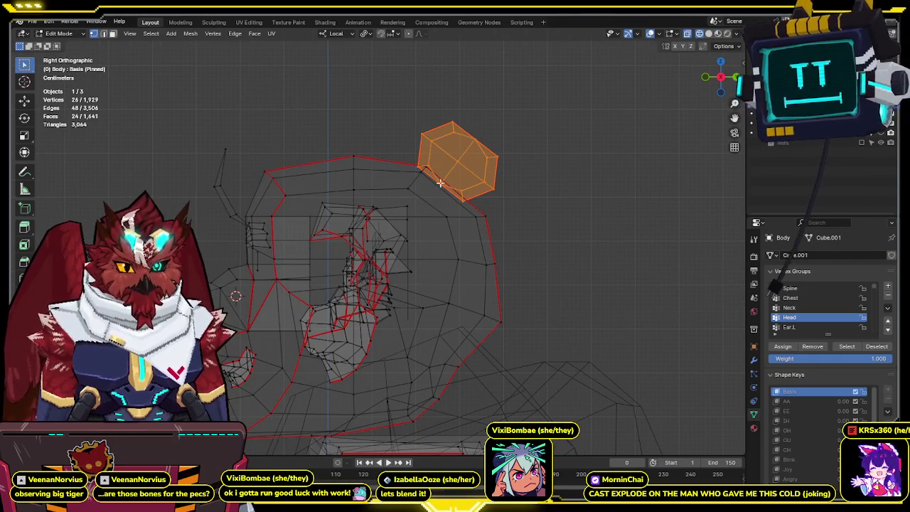
middle_click_drag(439, 186, 445, 179)
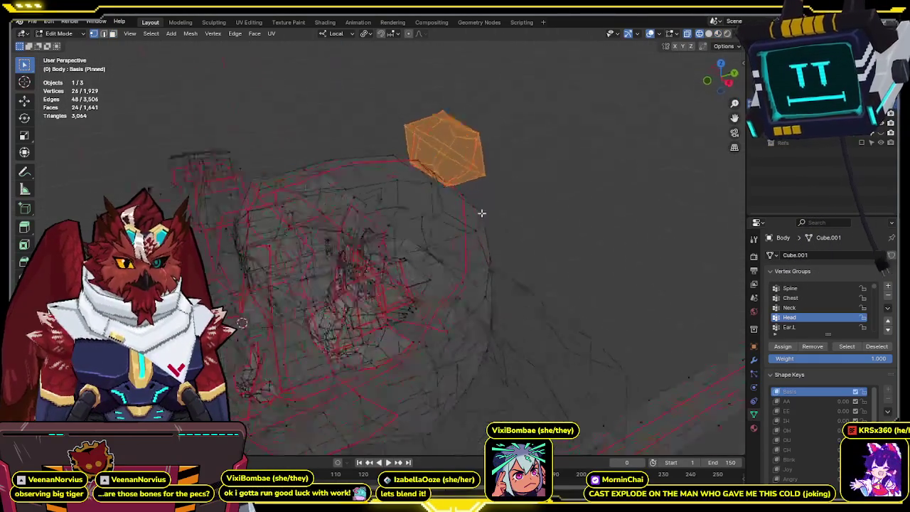
left_click(445, 179)
key("shift+s")
left_click(437, 234)
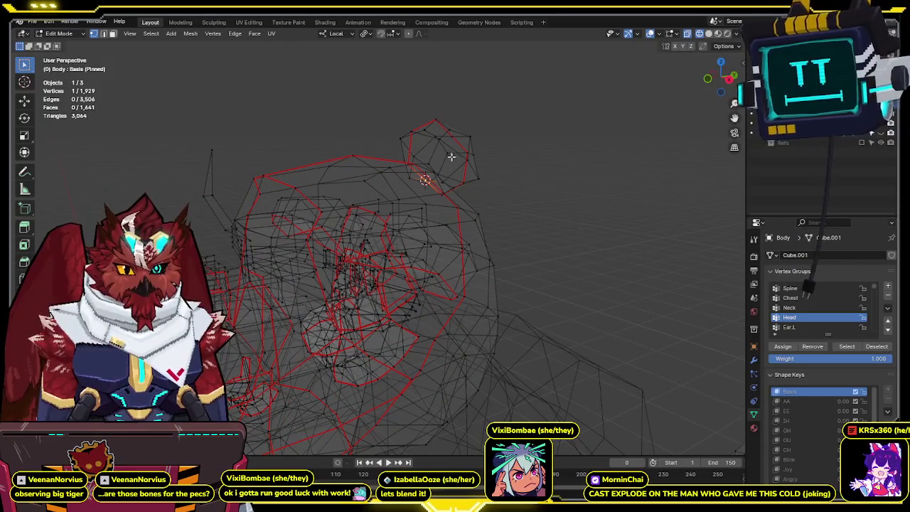
Reselect the whole linked bun and make transforms pivot around the 3D cursor.
key("alt+a")
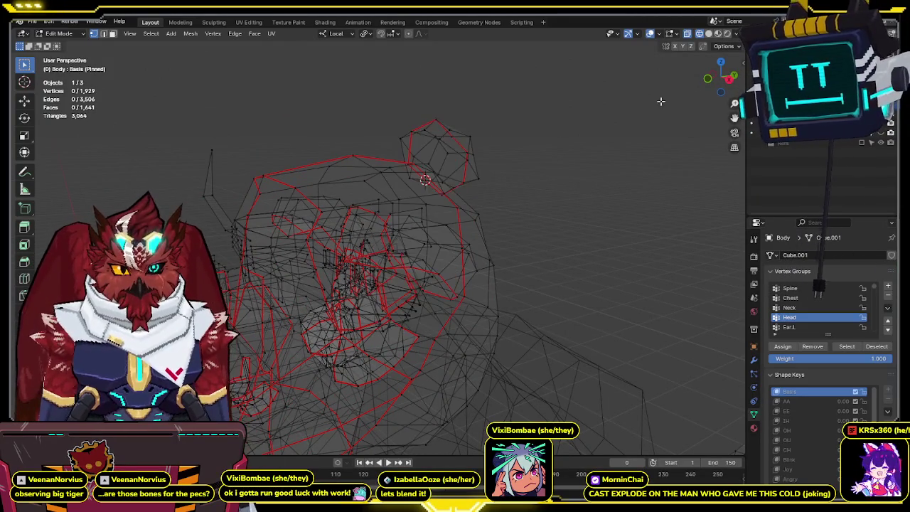
key("l")
key("KP_3")
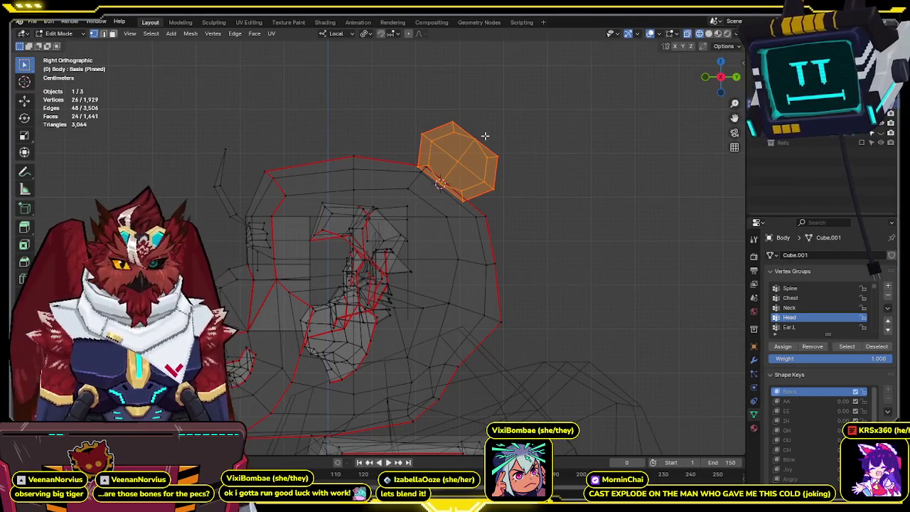
key("shift+s")
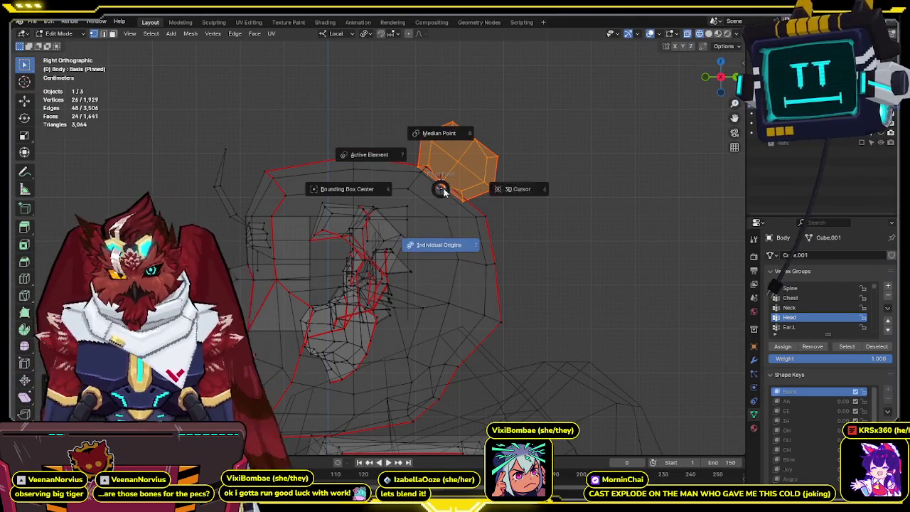
key("Escape")
key("shift+z")
scroll(533, 195, "down", 2)
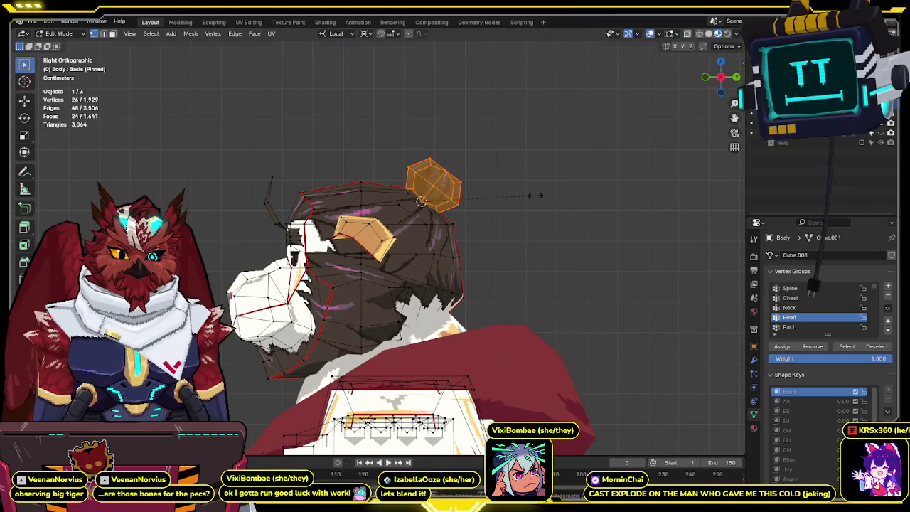
Scale the bun about 1.3 times, check it from the front, and return to Object Mode.
key("s")
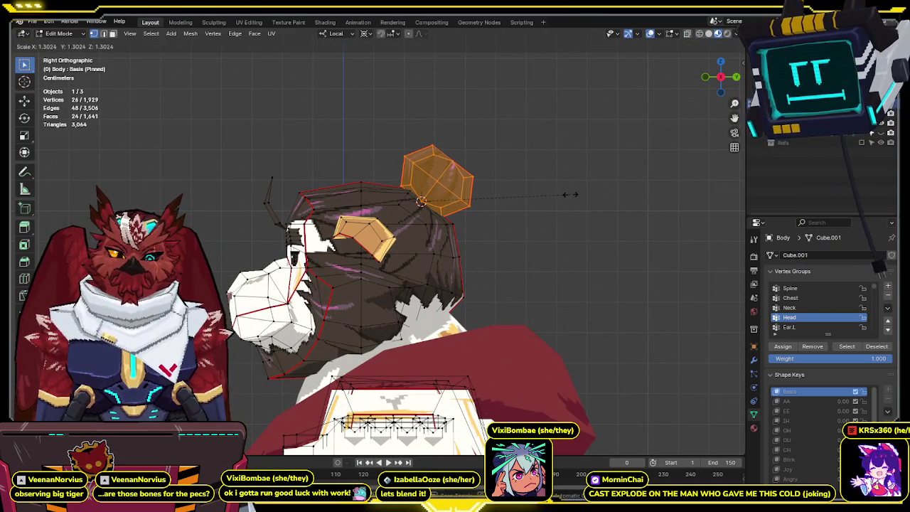
left_click(572, 194)
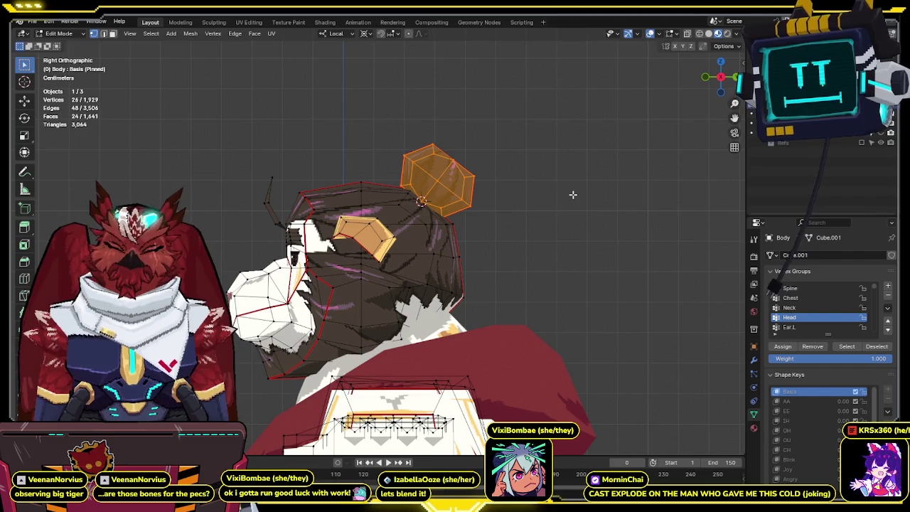
key("KP_1")
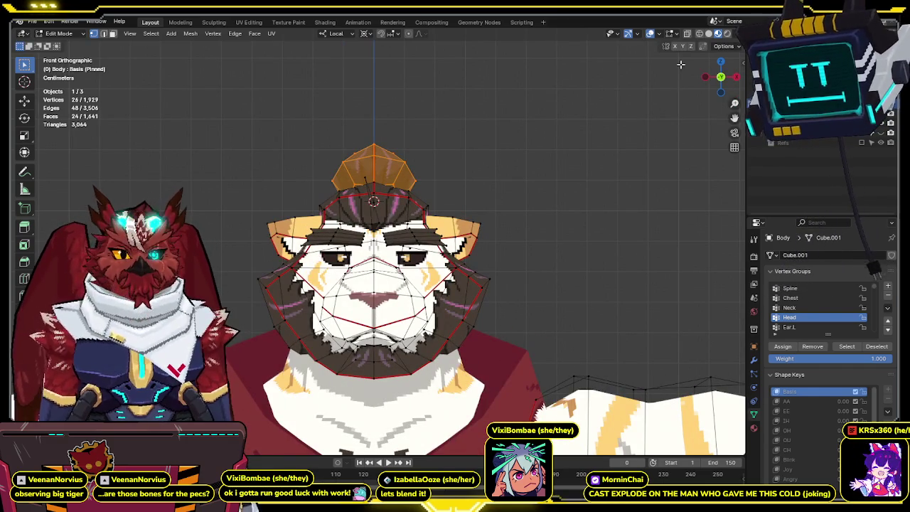
left_click(735, 76)
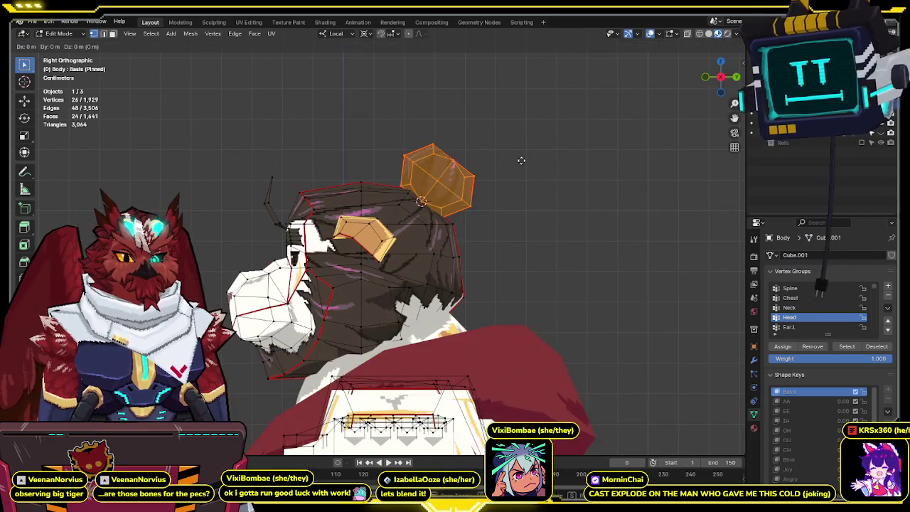
key("ctrl+Tab")
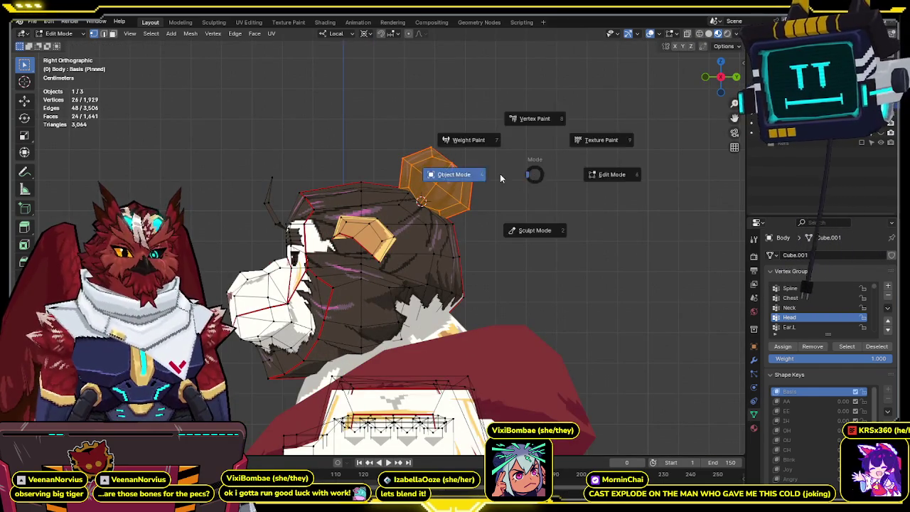
left_click(500, 174)
mouse_move(500, 173)
middle_mouse_down()
mouse_move(561, 160)
mouse_move(539, 163)
middle_mouse_up()
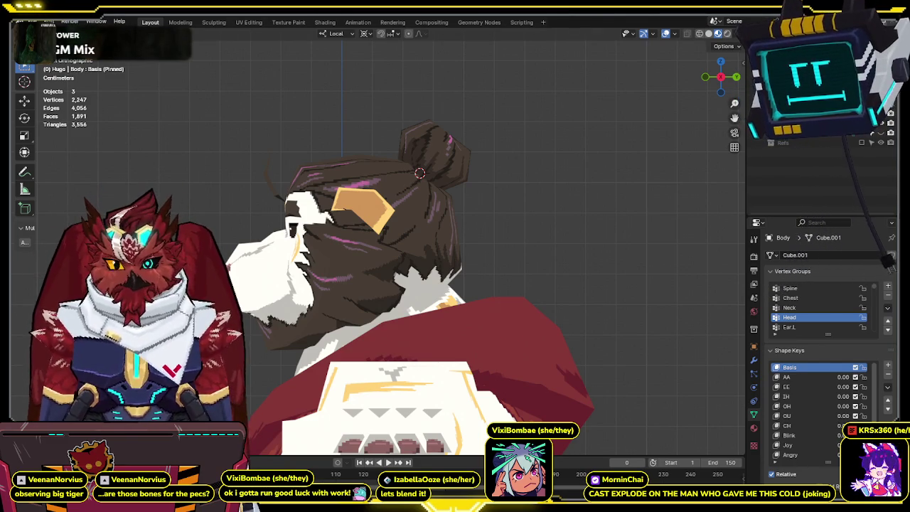
Select the Hoodie, switch to Solid shading, and enter Edit Mode with X-ray toggled on.
scroll(438, 224, "down", 2)
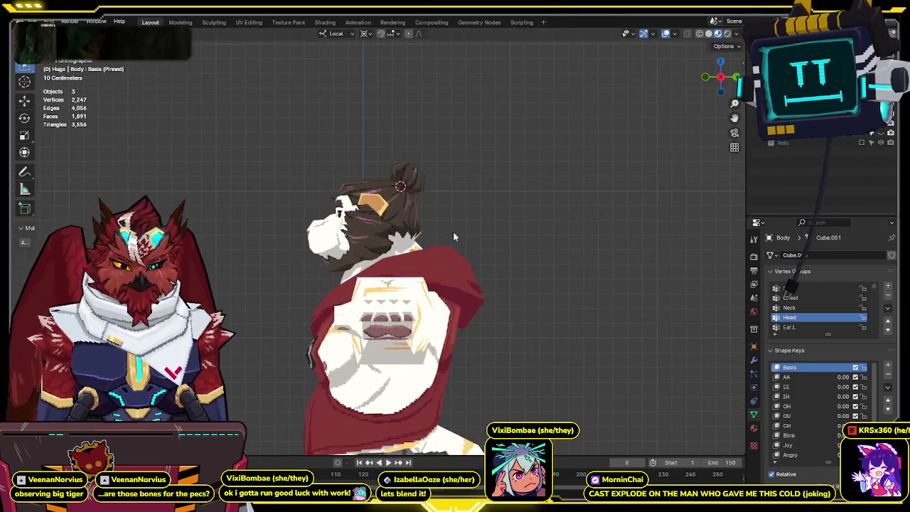
middle_click_drag(464, 125, 446, 144)
left_click(383, 316)
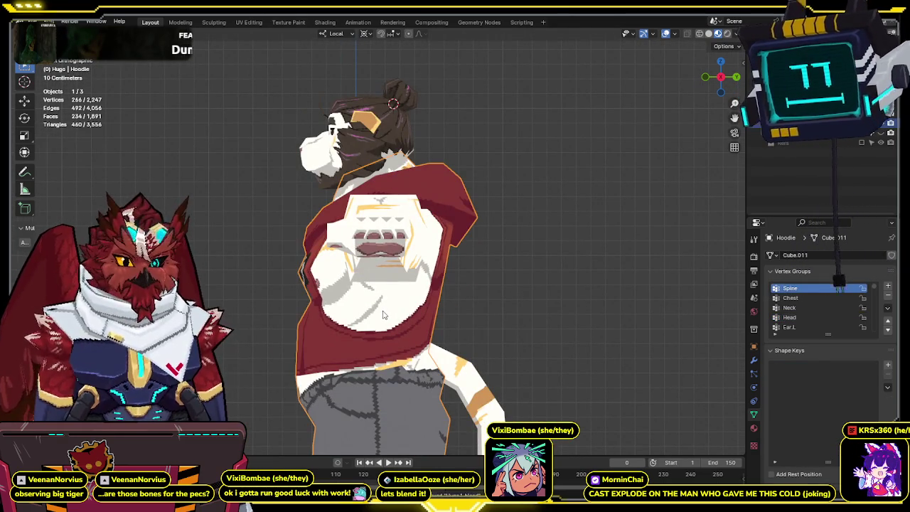
left_click(709, 34)
left_click(483, 212)
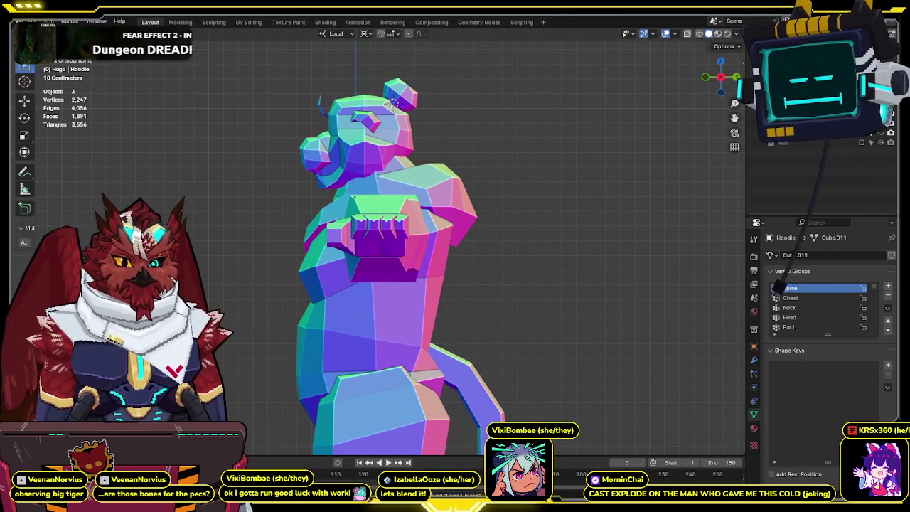
scroll(371, 246, "up", 3)
scroll(371, 247, "up", 2)
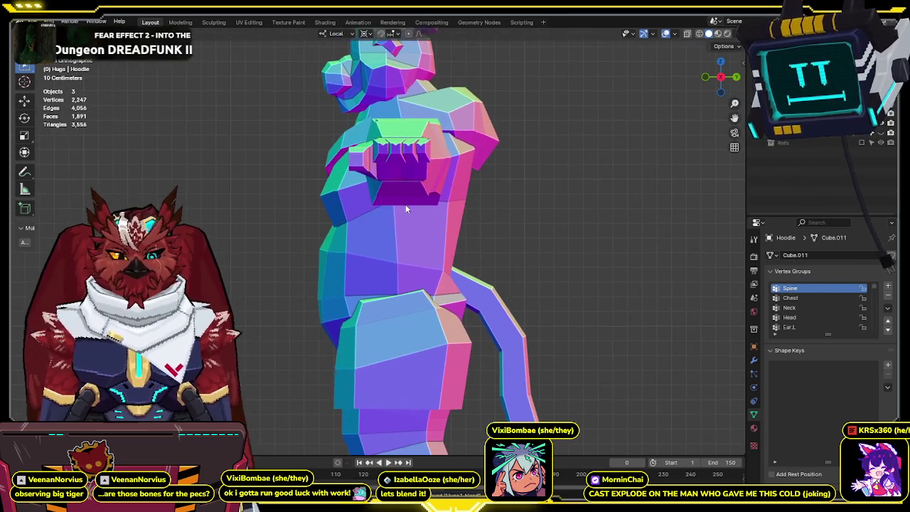
left_click(371, 247)
key("Tab")
mouse_move(370, 247)
middle_mouse_down()
mouse_move(506, 186)
mouse_move(538, 197)
mouse_move(564, 180)
middle_mouse_up()
key("alt+z")
key("alt+z")
key("alt+z")
key("shift+z")
key("shift+z")
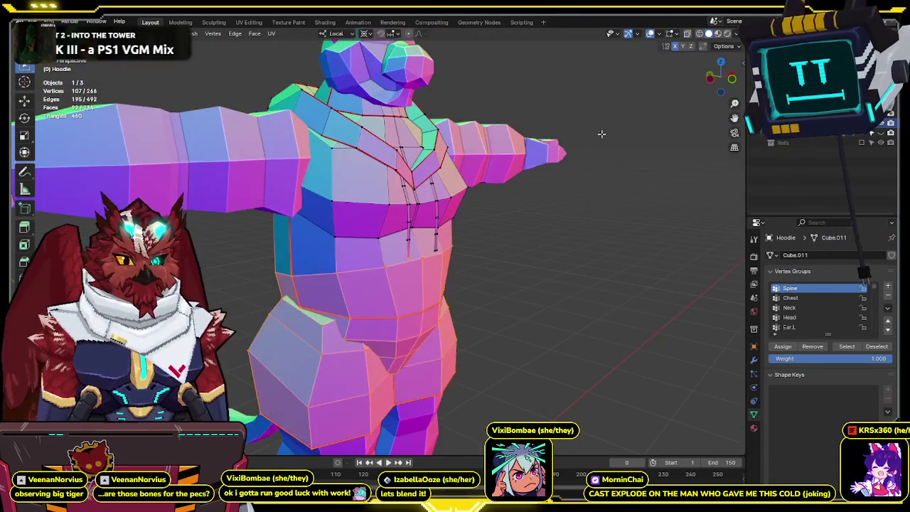
left_click(716, 36)
key("KP_1")
key("alt+a")
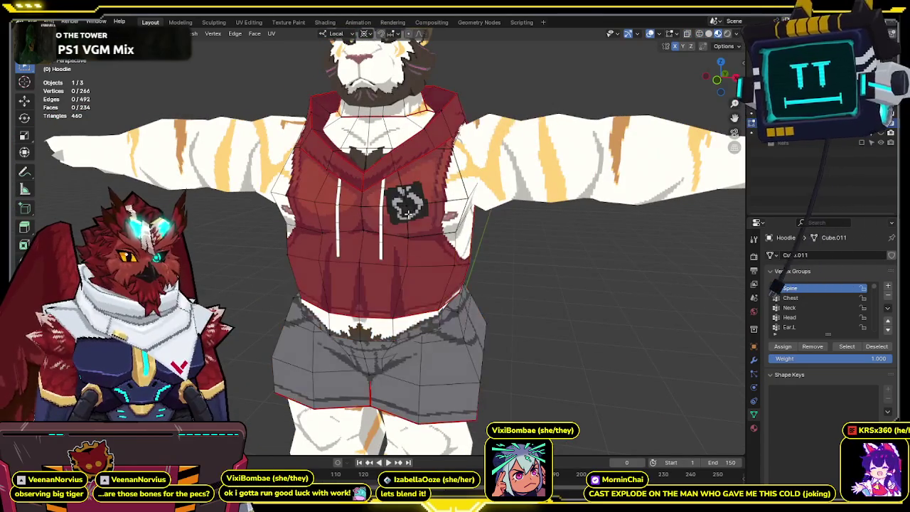
left_click(420, 206)
left_click(434, 204, "shift")
middle_click_drag(434, 204, 424, 204)
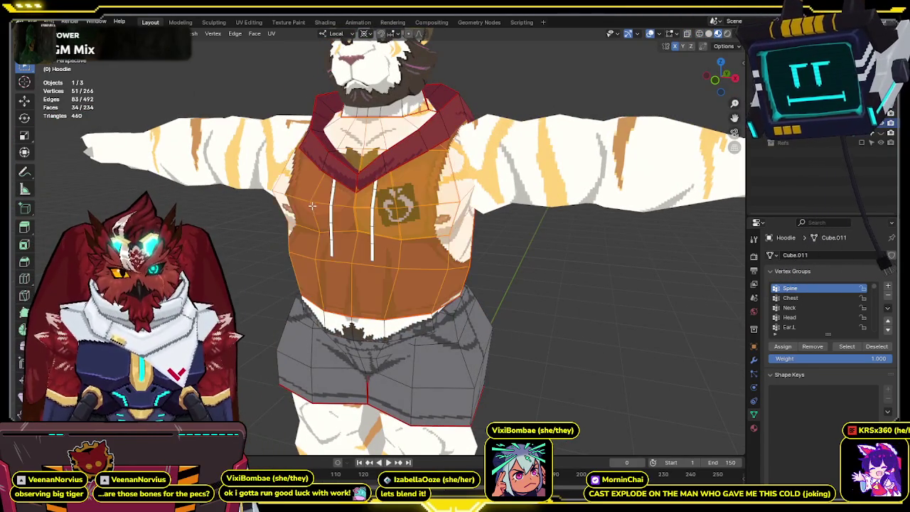
mouse_move(311, 206)
middle_mouse_down()
mouse_move(514, 142)
mouse_move(567, 155)
middle_mouse_up()
key("KP_1")
key("g")
key("y")
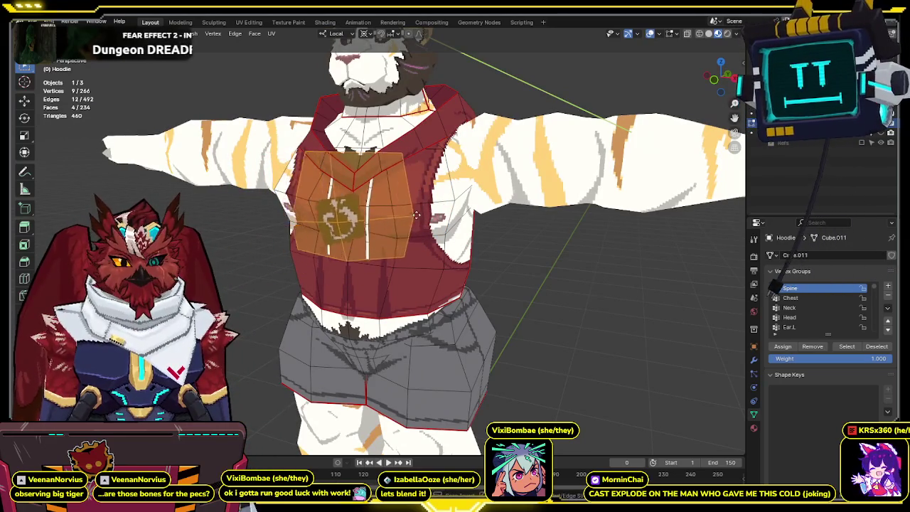
key("Escape")
key("ctrl+Tab")
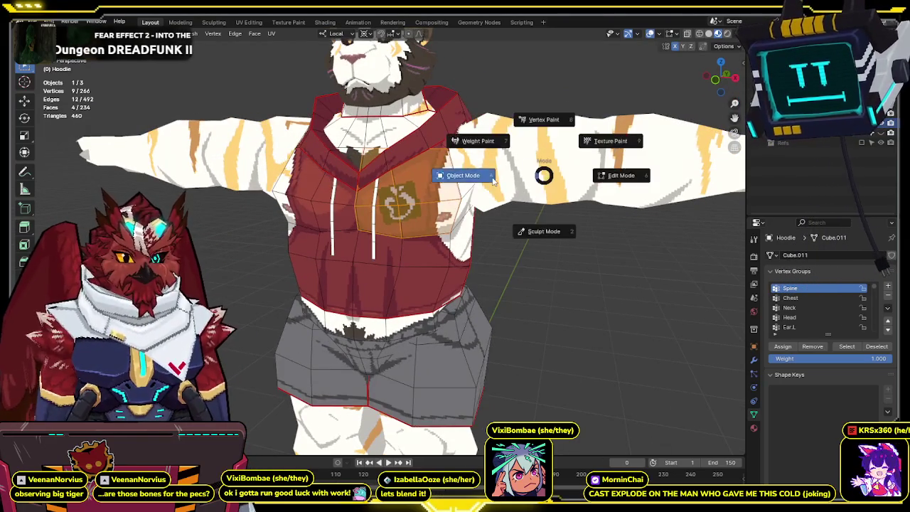
left_click(493, 180)
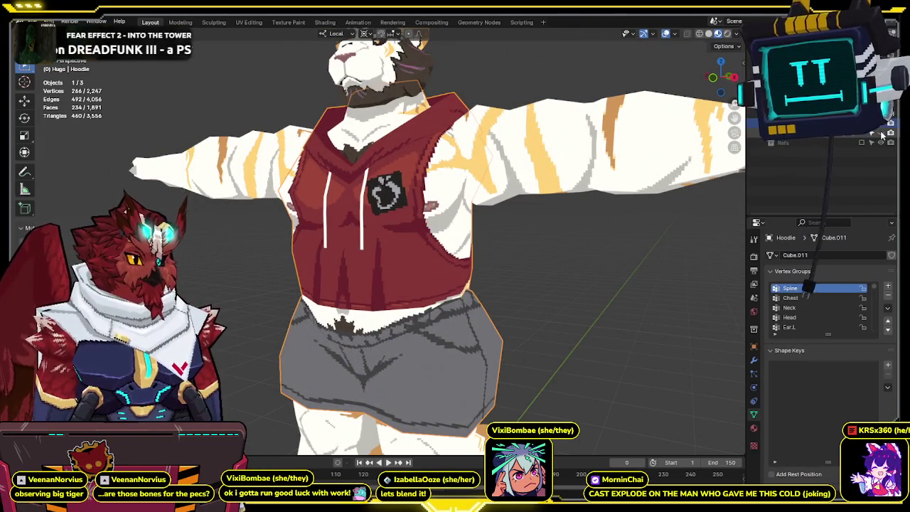
left_click(708, 33)
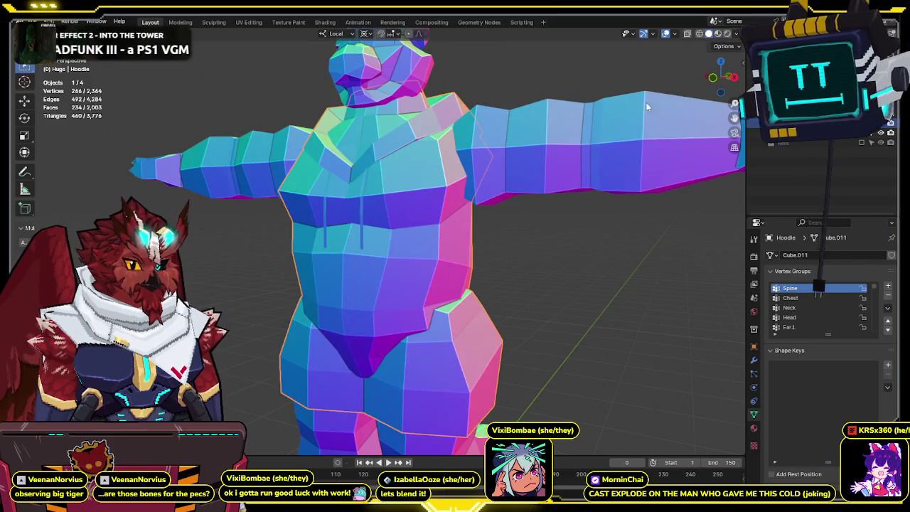
left_click(734, 77)
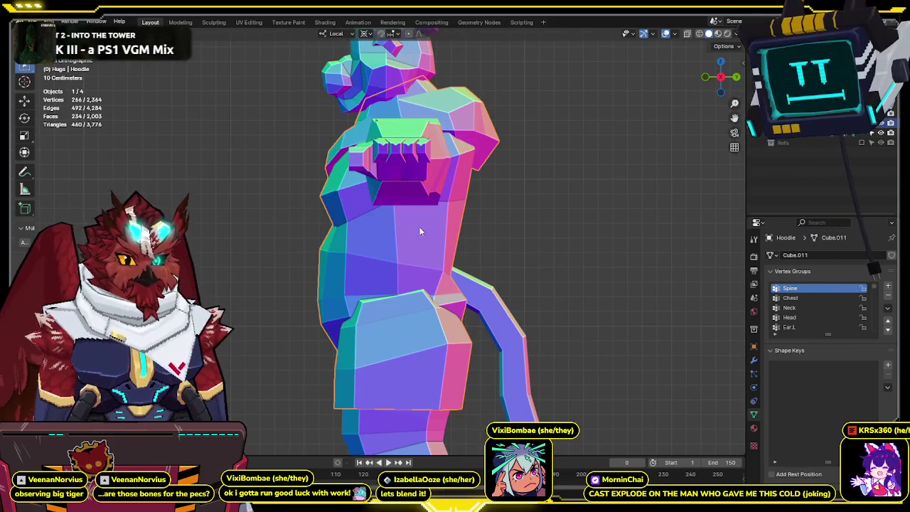
key("alt+a")
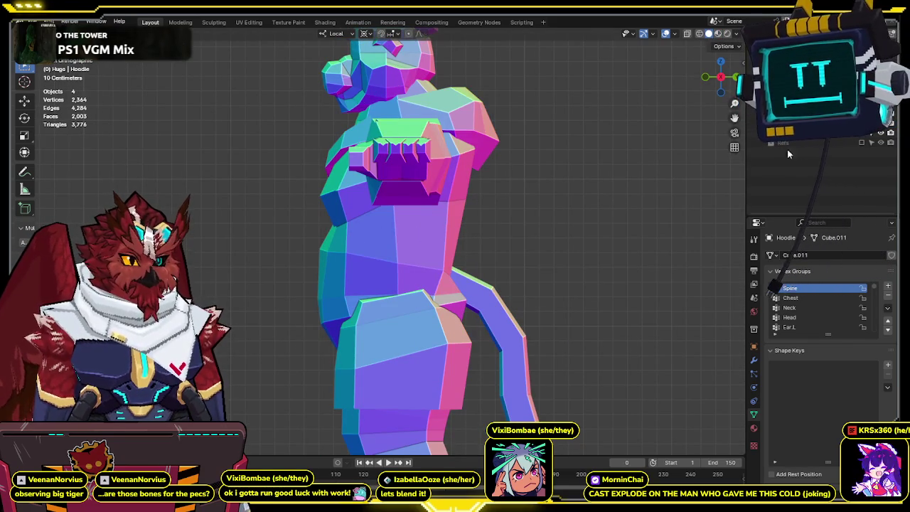
key("Tab")
key("shift+z")
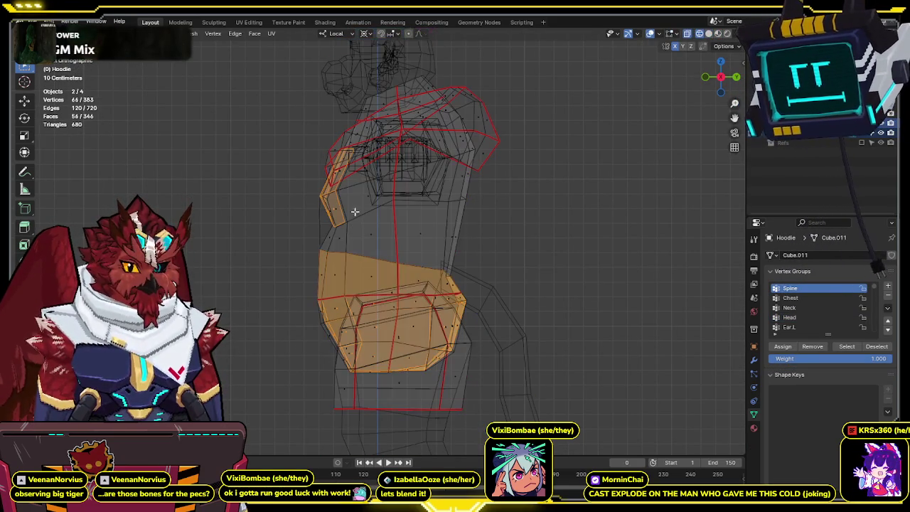
Nudge the vertices along the hoodie's belly edge slightly outward.
key("alt+a")
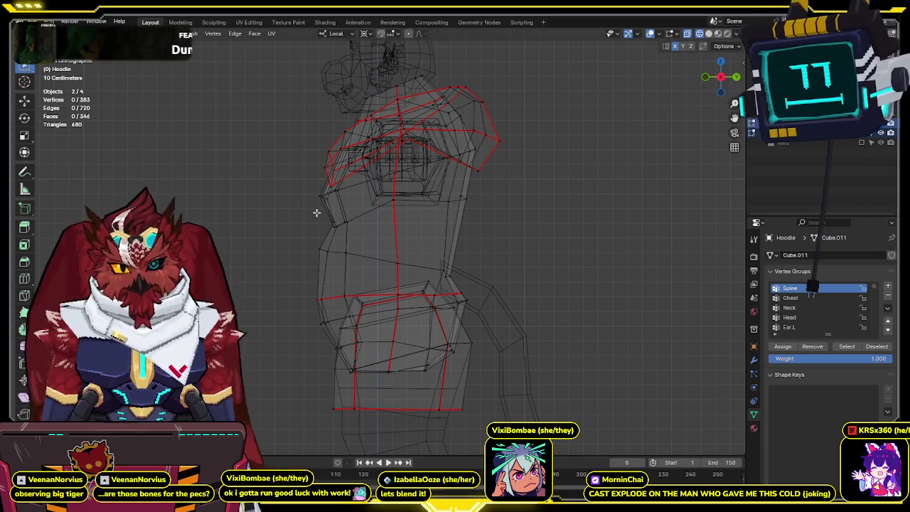
mouse_move(393, 211)
middle_mouse_down("shift")
mouse_move(399, 125)
mouse_move(345, 219)
middle_mouse_up("shift")
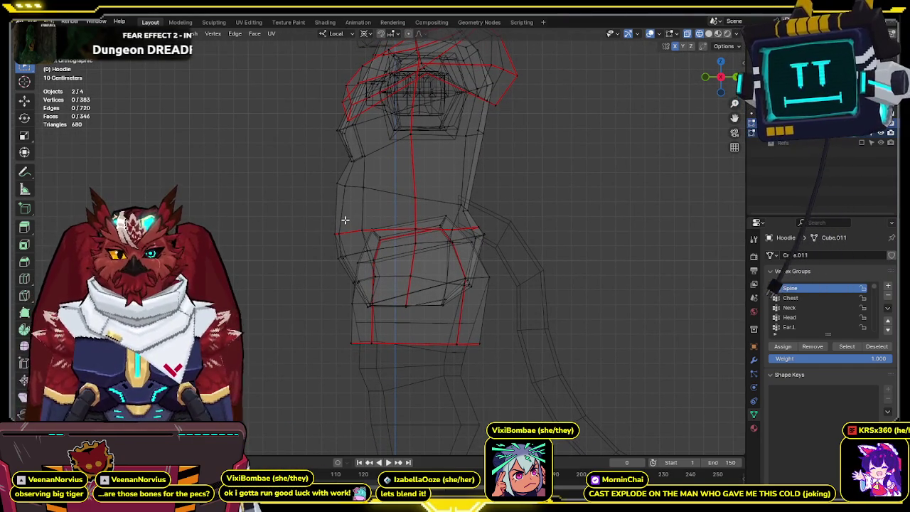
left_click_drag(353, 209, 290, 275)
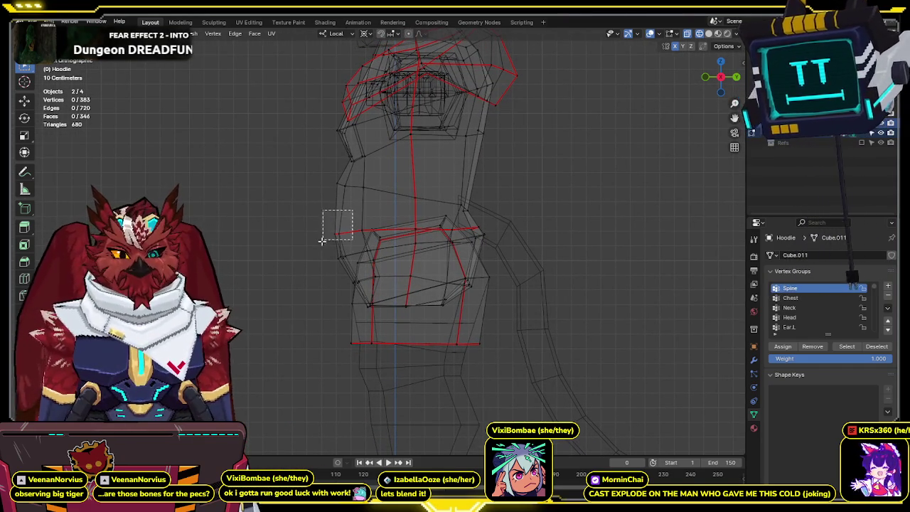
key("g")
left_click(286, 275)
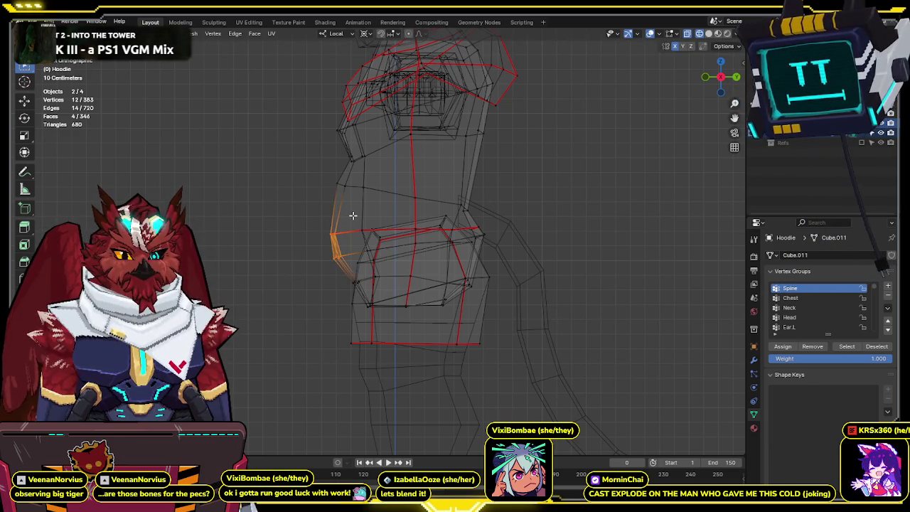
Add the Shirtless body to the selection and edit it together with the hoodie.
key("Tab")
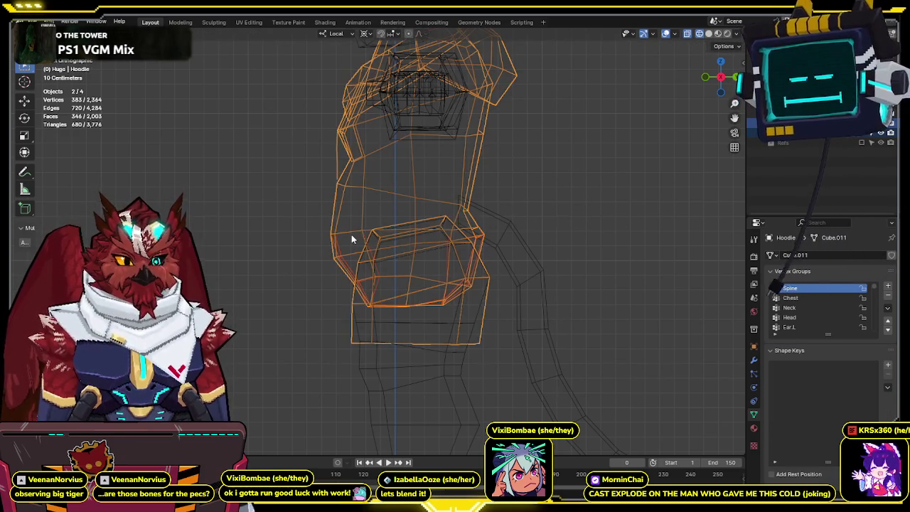
left_click(351, 234, "shift")
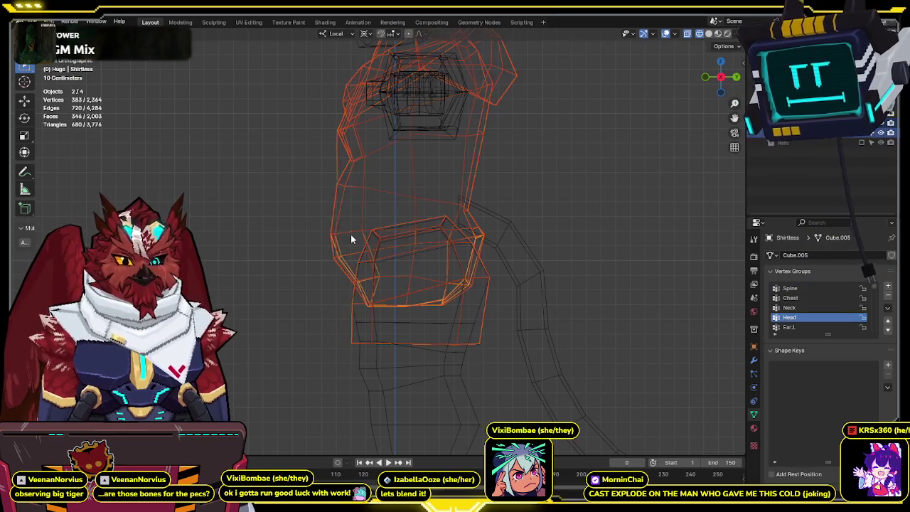
key("ctrl+Tab")
key("Tab")
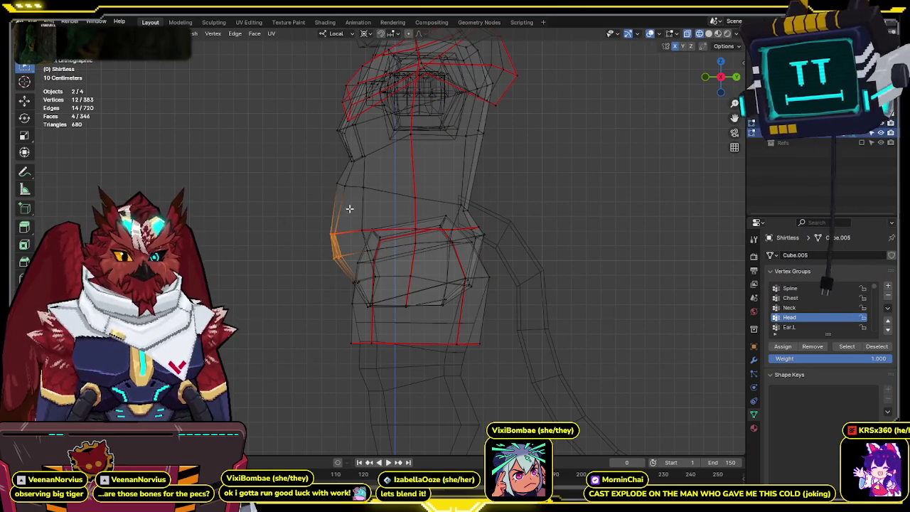
Select the back-waist edge where the tail meets, checking it in solid and wireframe shading.
left_click_drag(351, 172, 314, 202)
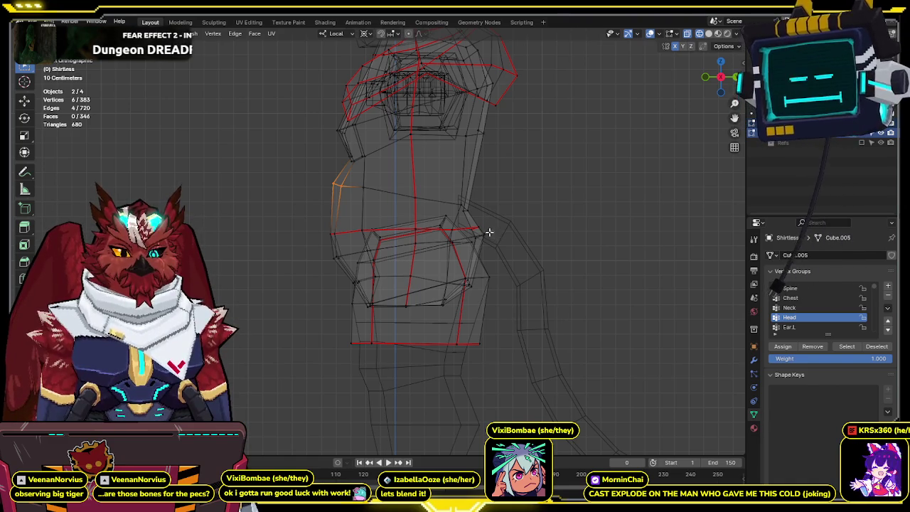
left_click_drag(473, 240, 475, 239)
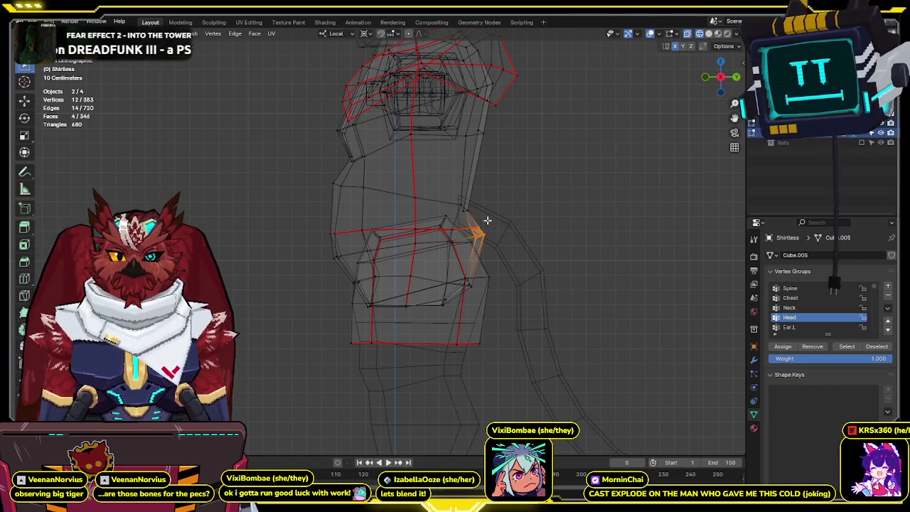
left_click(492, 228)
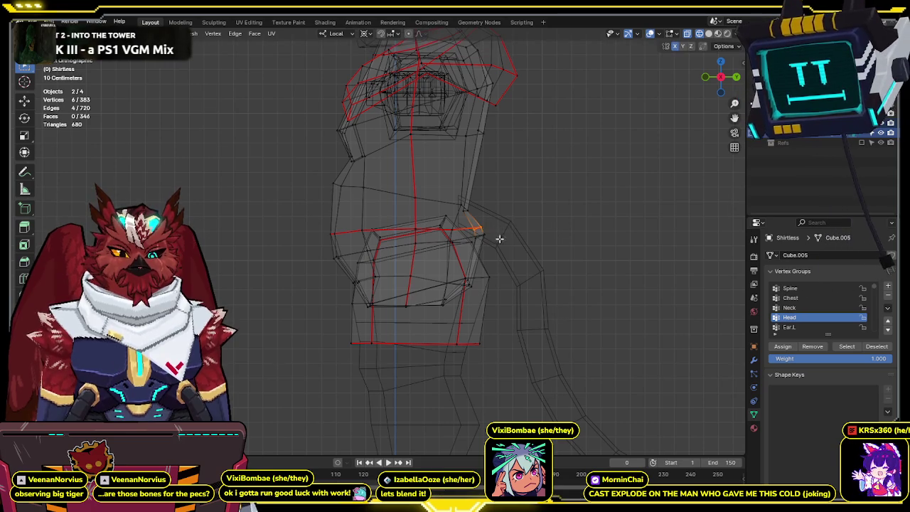
left_click(488, 234)
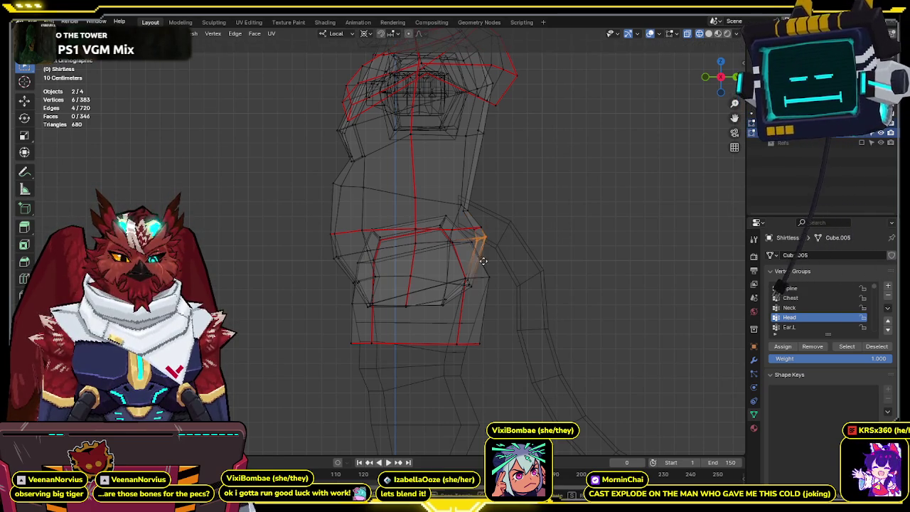
key("shift+z")
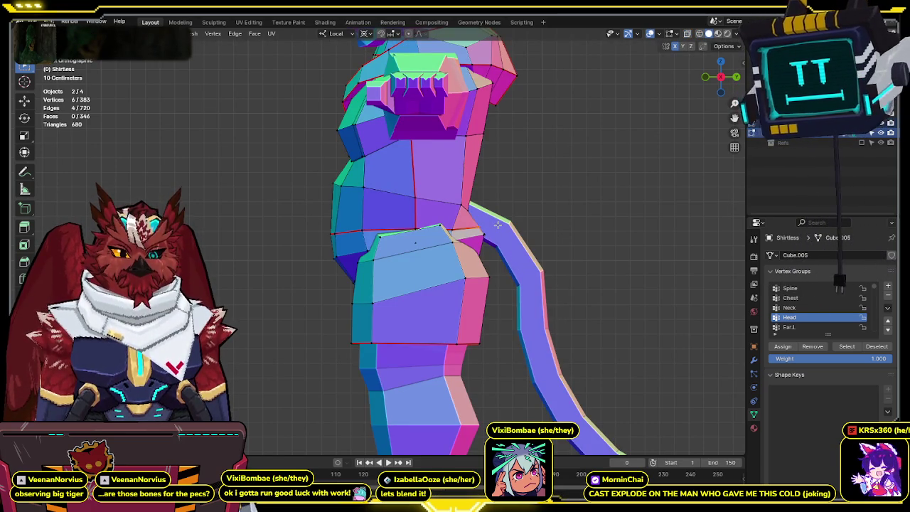
key("shift+z")
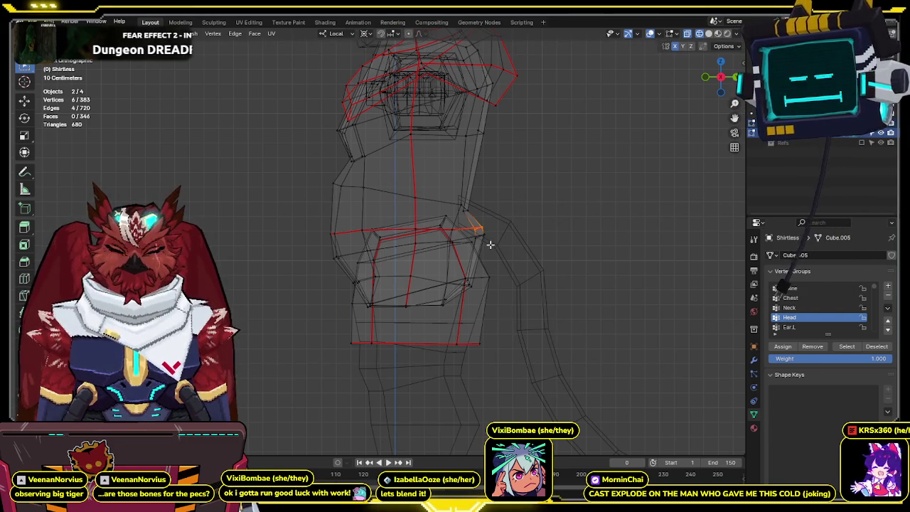
key("shift+z")
mouse_move(488, 229)
middle_mouse_down()
mouse_move(537, 205)
mouse_move(481, 221)
middle_mouse_up()
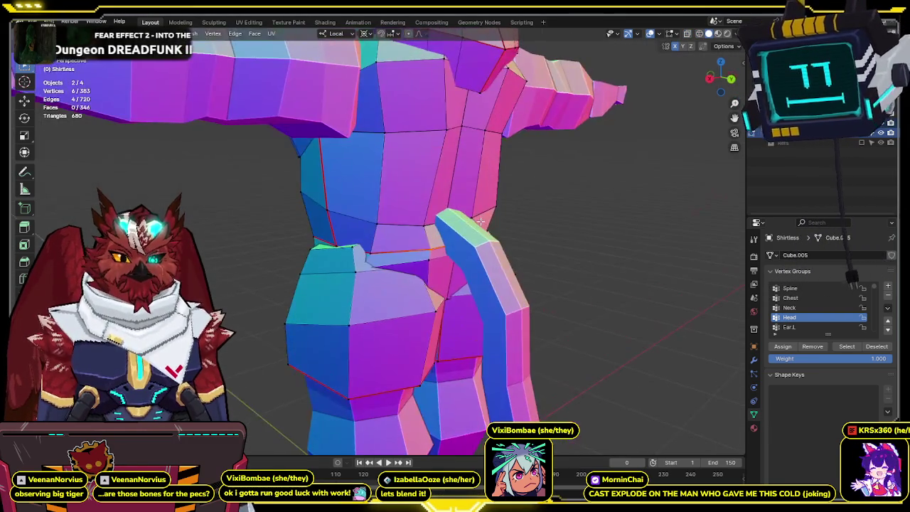
Nudge the back-waist vertices slightly in a side orthographic wireframe view.
left_click(719, 33)
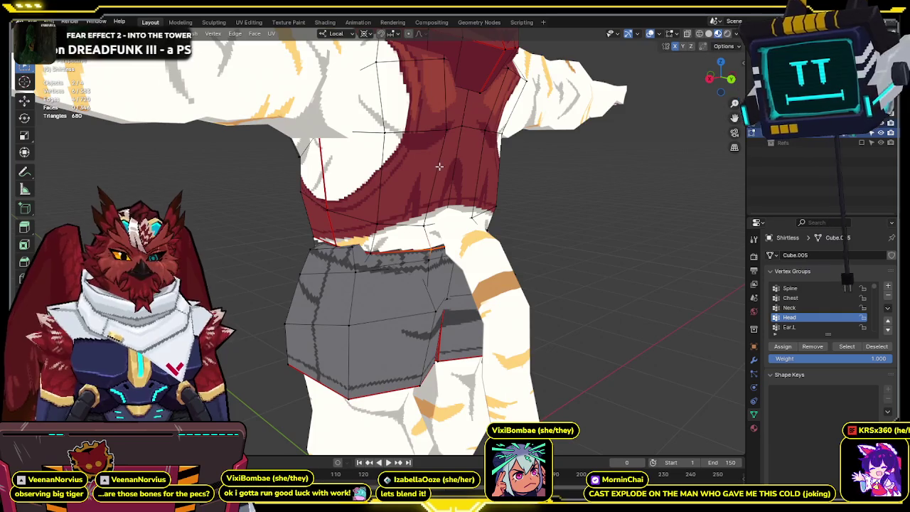
key("KP_3")
key("KP_1")
key("shift+z")
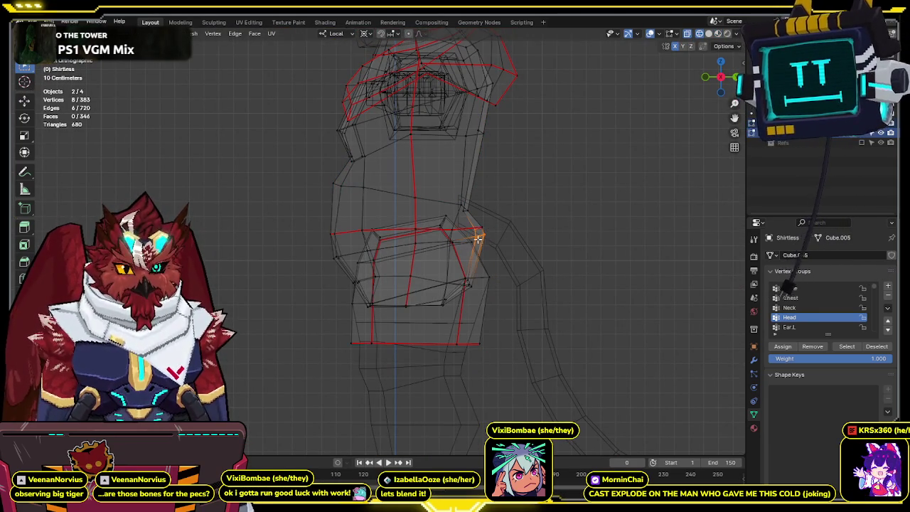
key("g")
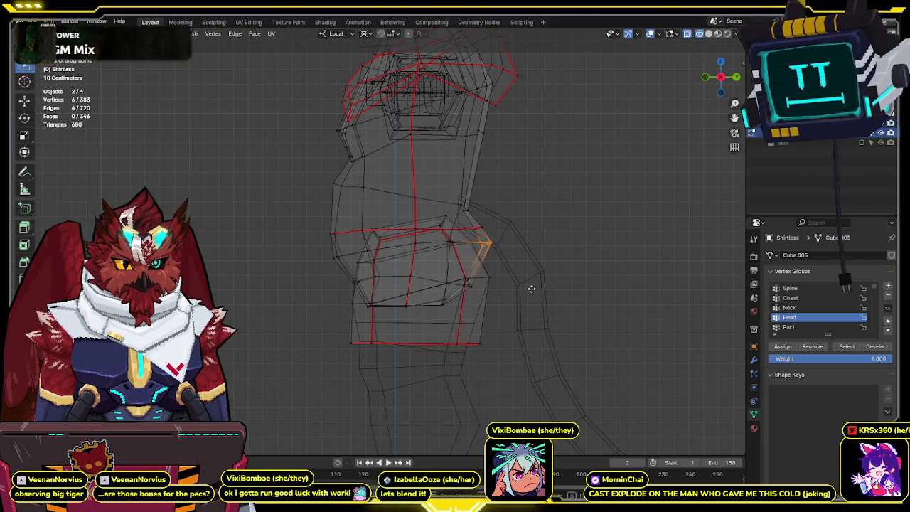
left_click(494, 274)
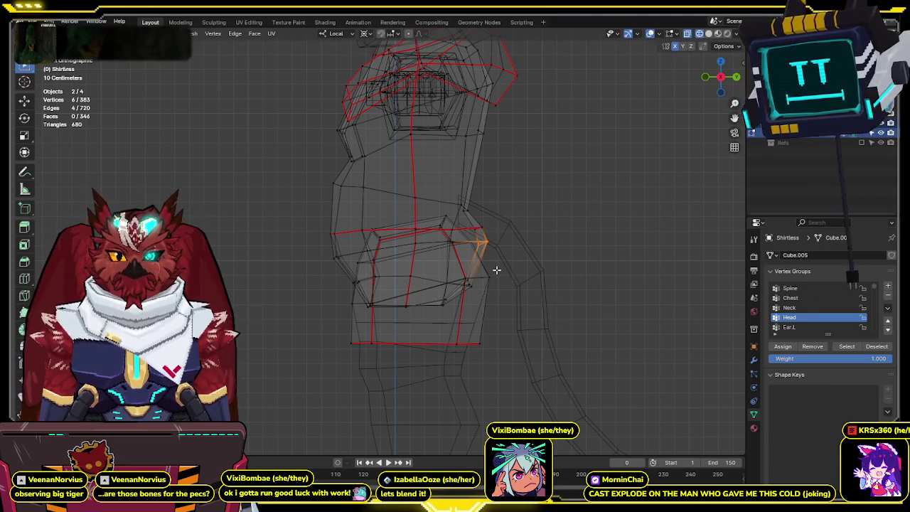
left_click(488, 277)
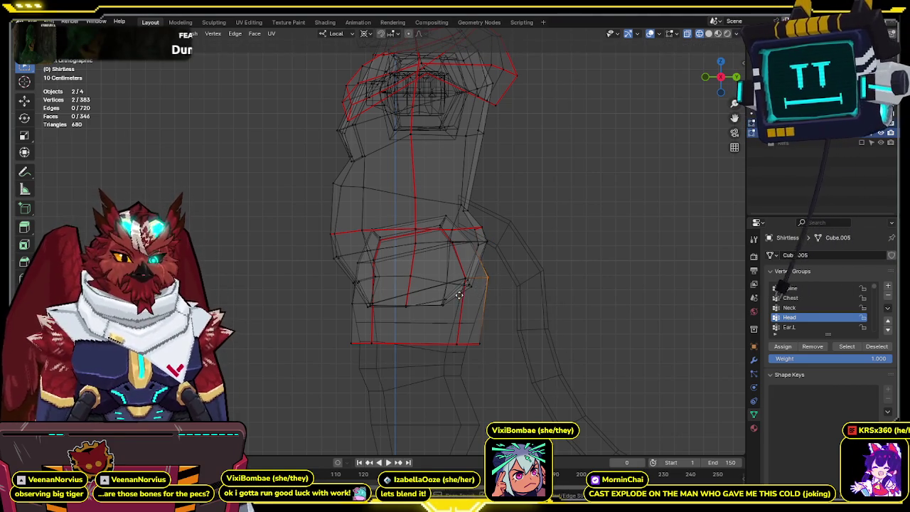
left_click(487, 279)
Check the waist edit in textured shading, then return to the side-view wireframe.
key("shift+z")
scroll(507, 265, "up", 2)
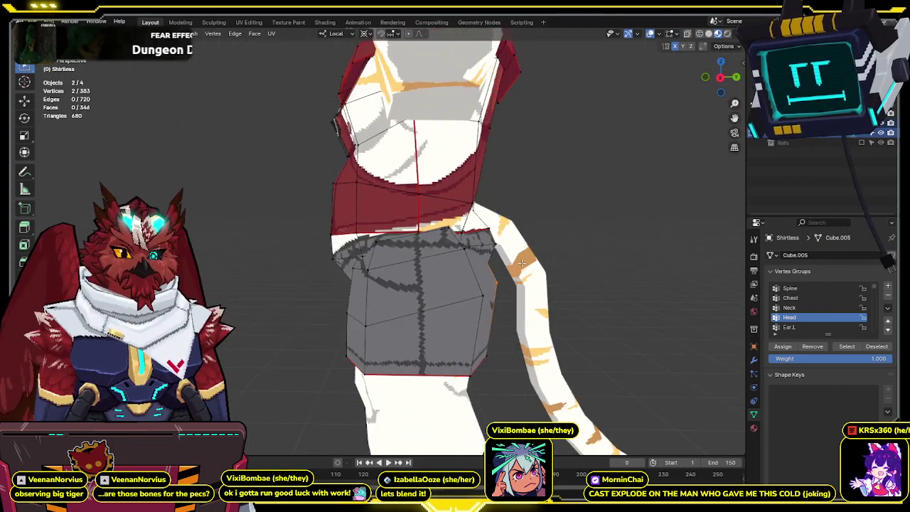
mouse_move(507, 266)
middle_mouse_down()
mouse_move(492, 262)
mouse_move(534, 217)
middle_mouse_up()
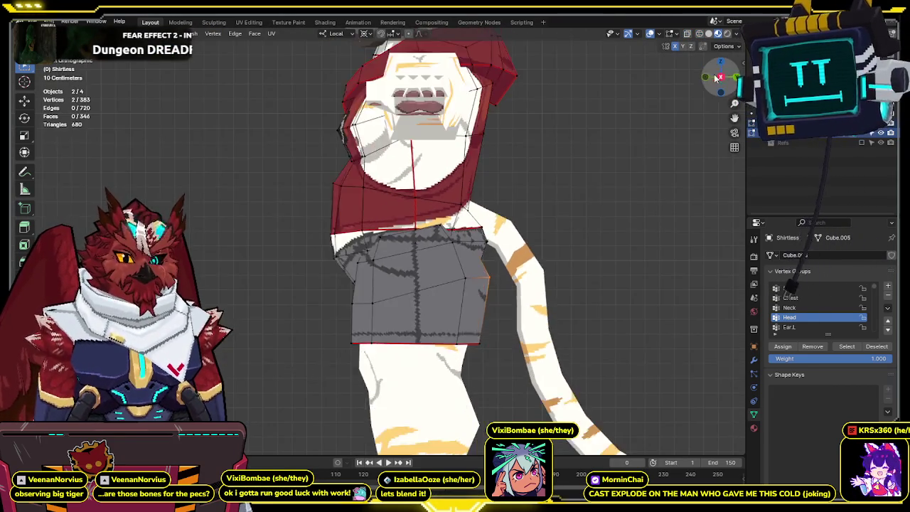
key("KP_3")
key("shift+z")
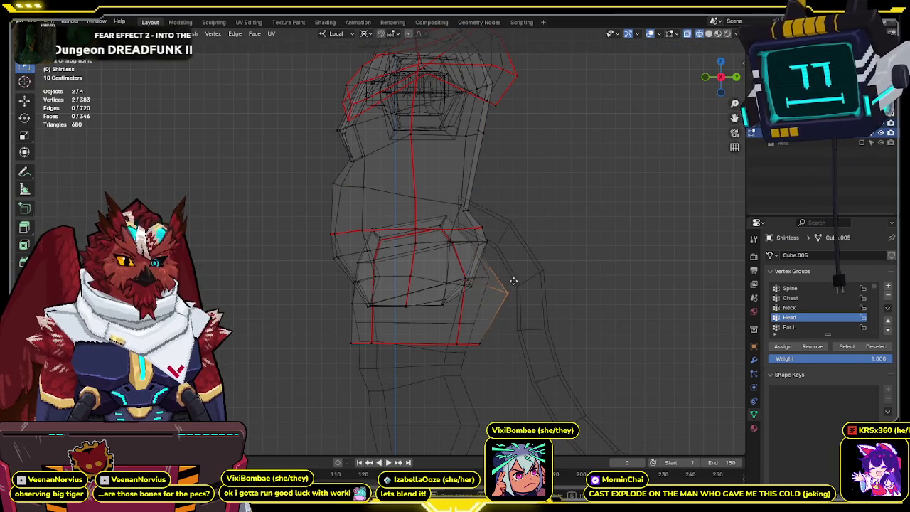
mouse_move(531, 256)
middle_mouse_down()
mouse_move(496, 240)
mouse_move(538, 258)
middle_mouse_up()
Switch from the body mesh to editing the hoodie in wireframe shading.
key("Tab")
key("shift+z")
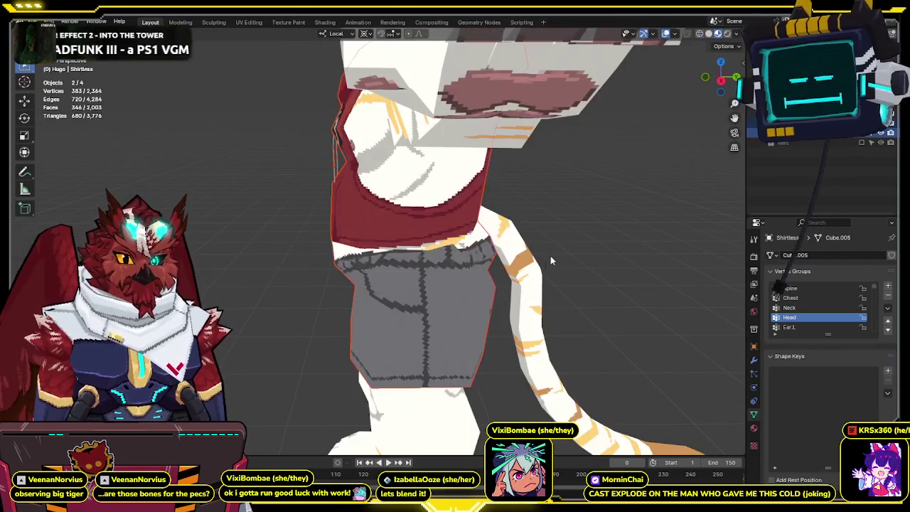
key("Tab")
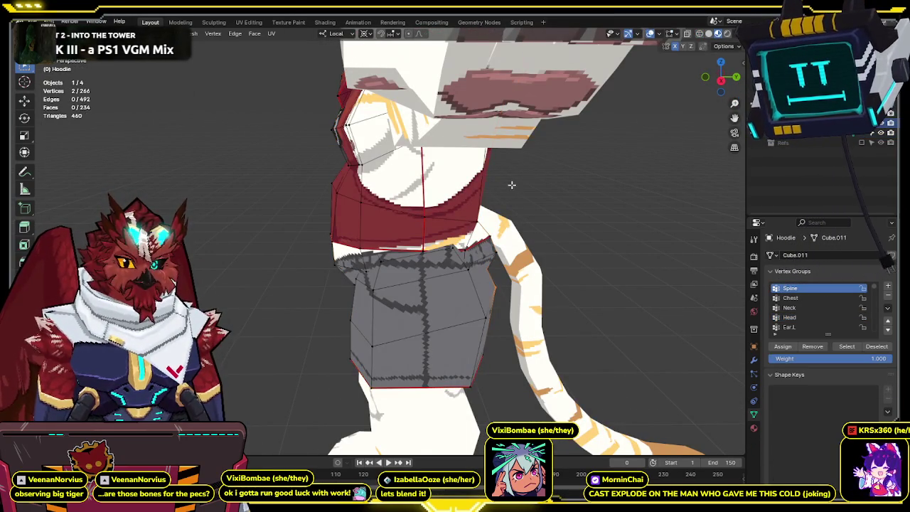
left_click(720, 80)
key("shift+z")
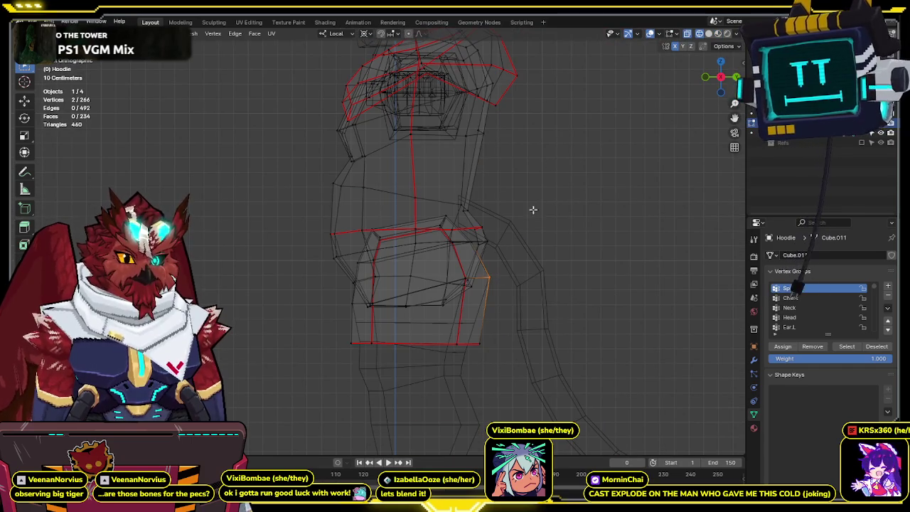
key("Tab")
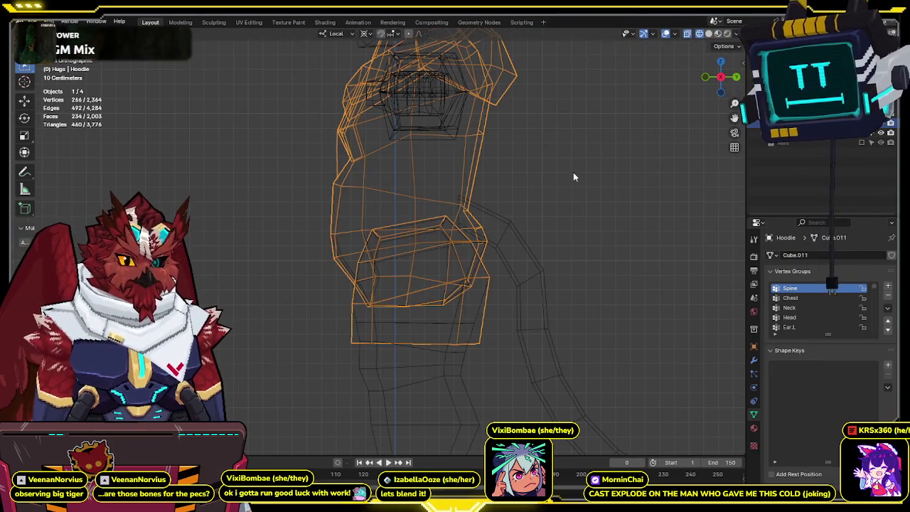
key("Tab")
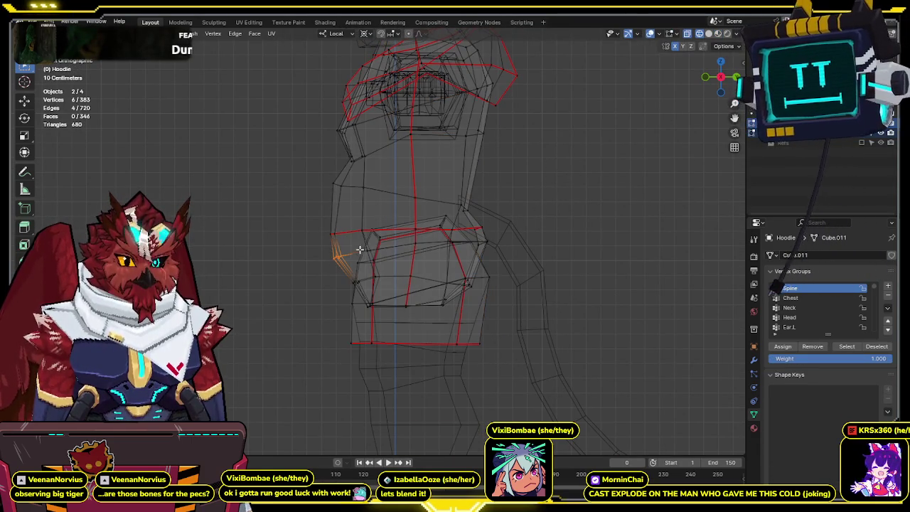
Edit the hoodie and Shirtless body together and move the front-waist vertices down.
key("Tab")
left_click(340, 260)
key("Tab")
key("Tab")
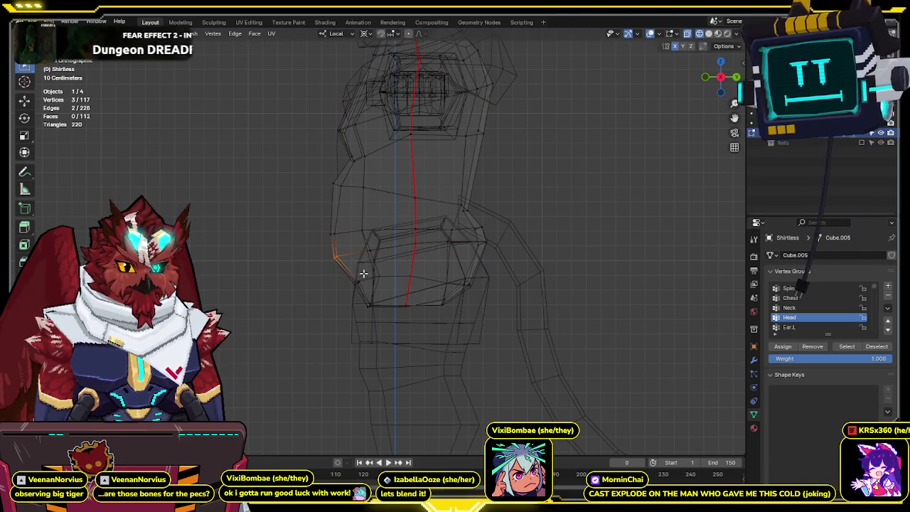
key("g")
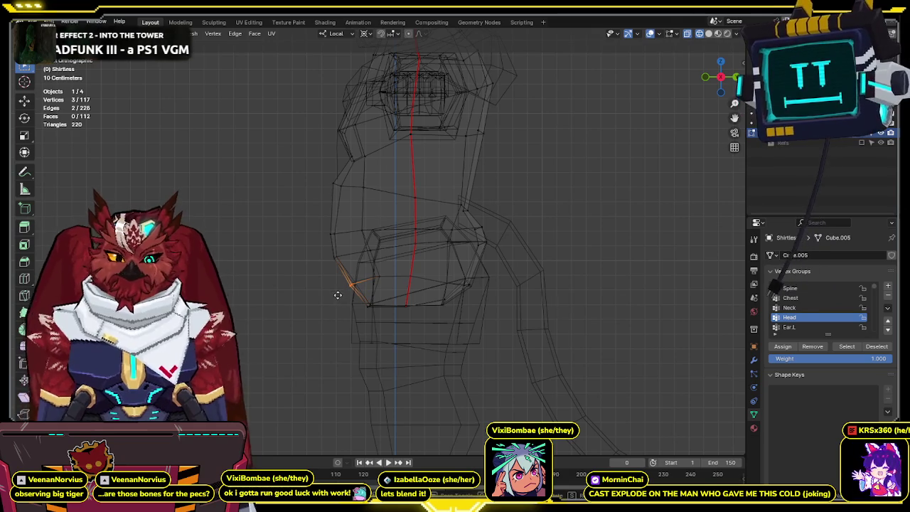
Switch editing from the hoodie to the Shirtless body and preview it textured.
key("Tab")
left_click(354, 285)
key("Tab")
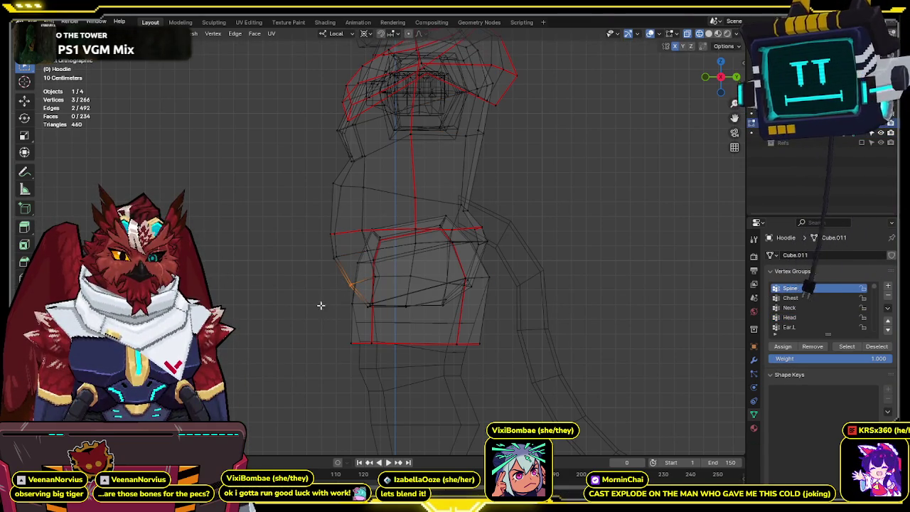
middle_click_drag(371, 202, 448, 227)
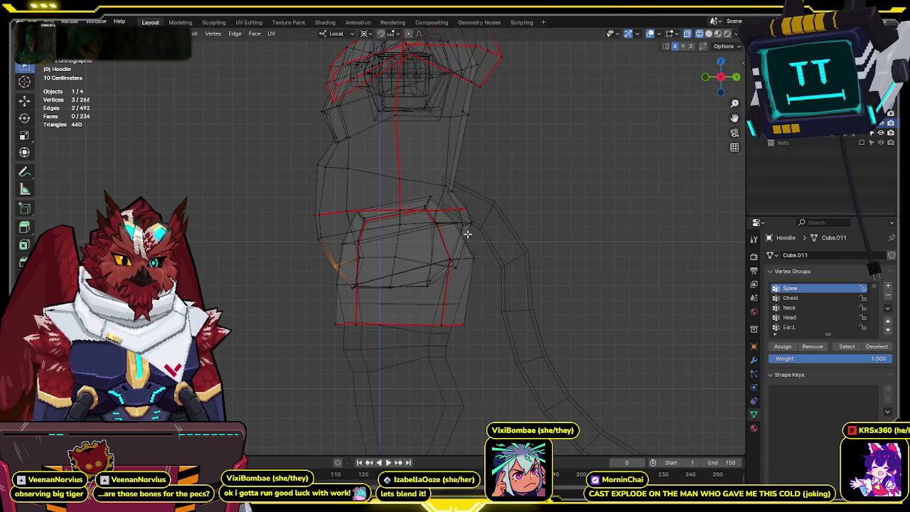
key("alt+q")
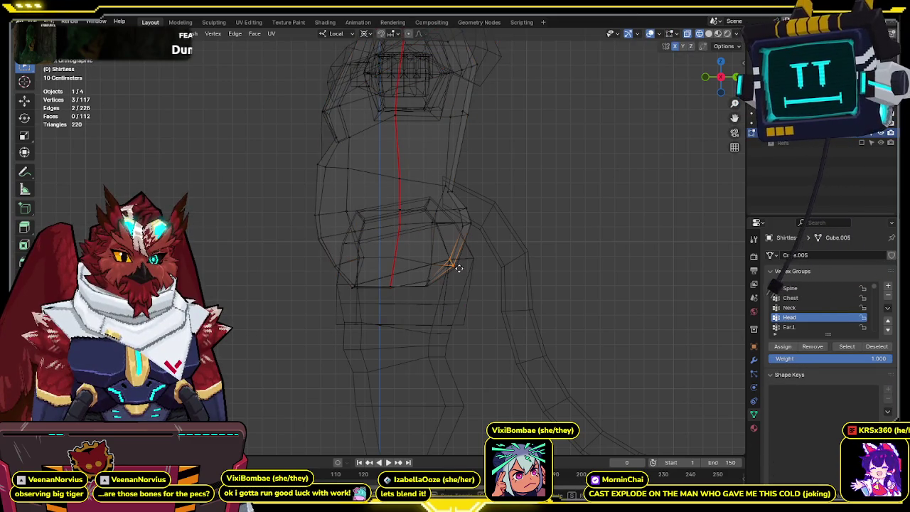
key("shift+z")
key("shift+z")
key("shift+z")
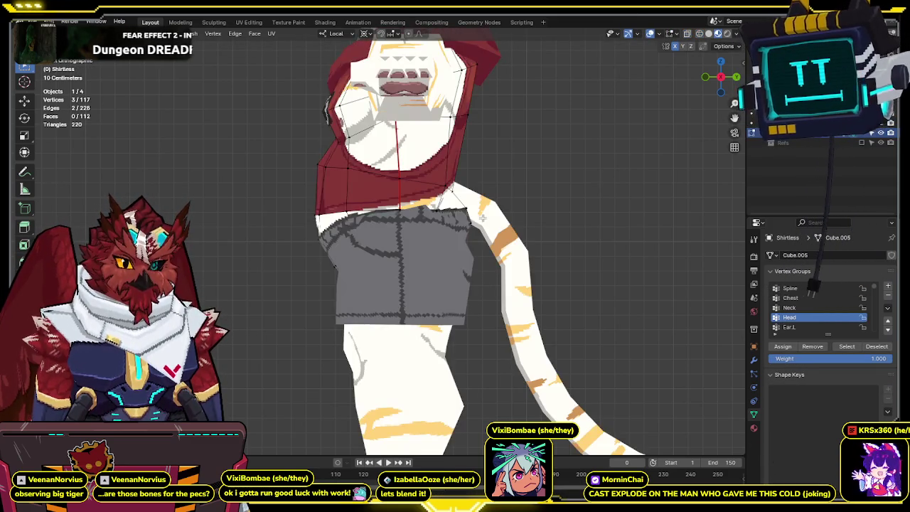
key("Tab")
Check the waist from the front in solid shading and reopen the Shirtless mesh in wireframe.
mouse_move(518, 207)
middle_mouse_down()
mouse_move(565, 214)
mouse_move(549, 213)
middle_mouse_up()
key("KP_1")
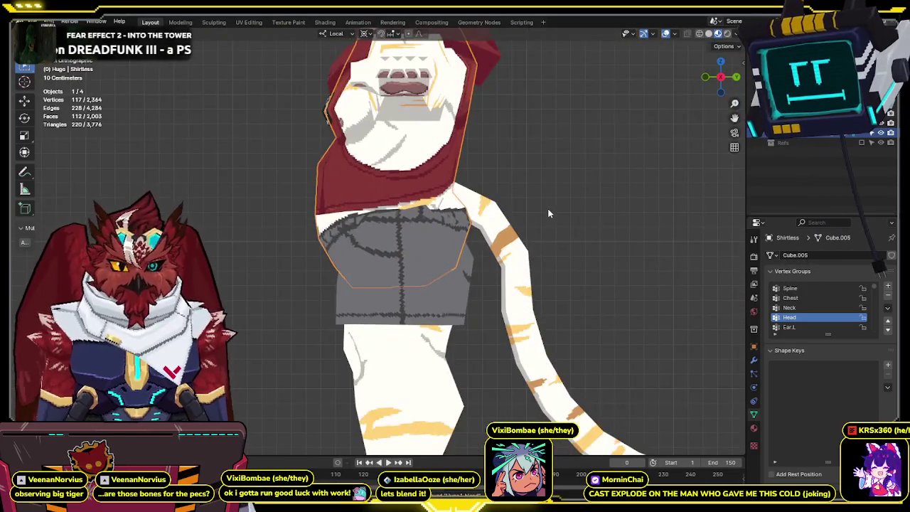
left_click(709, 34)
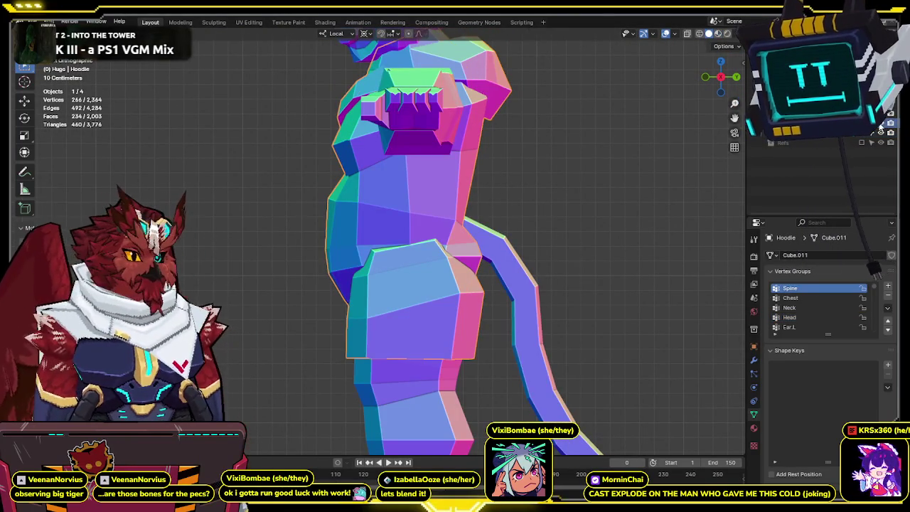
left_click(796, 122)
key("ctrl+z")
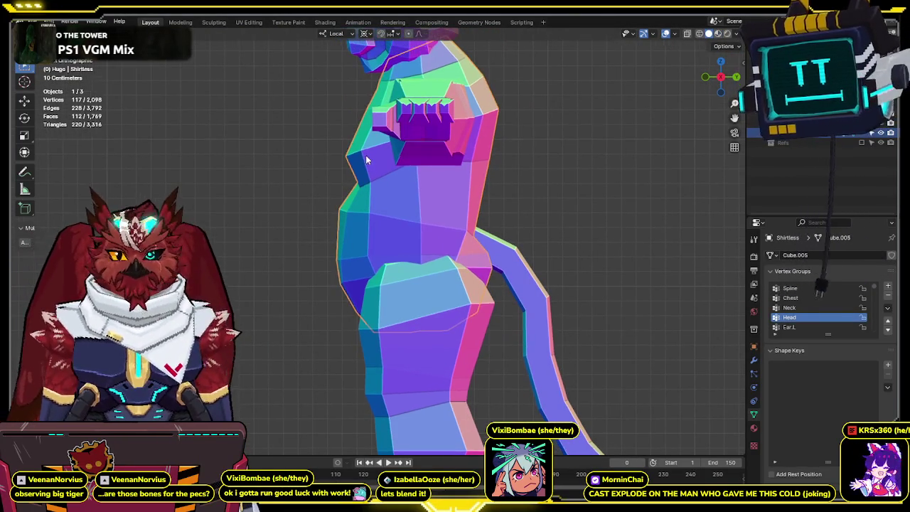
key("shift+z")
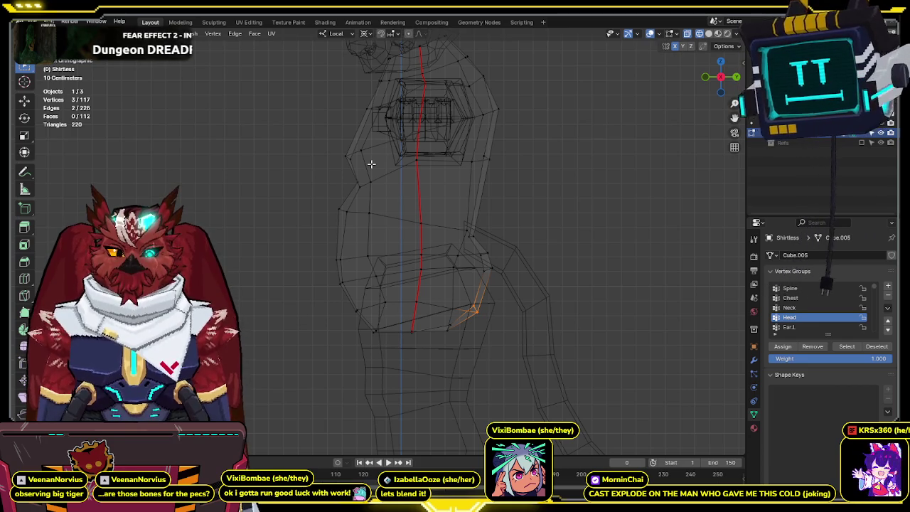
Add an edge loop around the neck and push the upper front contour up and outward.
key("ctrl+r")
left_click(368, 166)
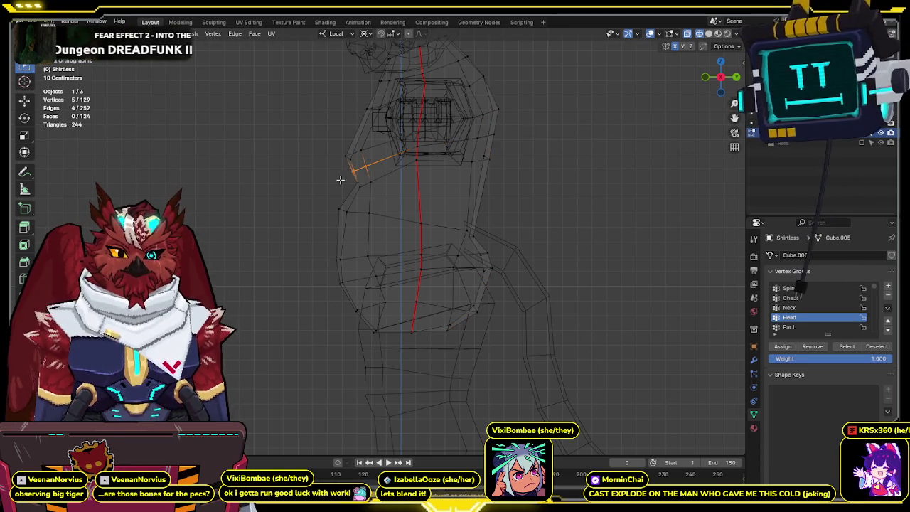
left_click(330, 197)
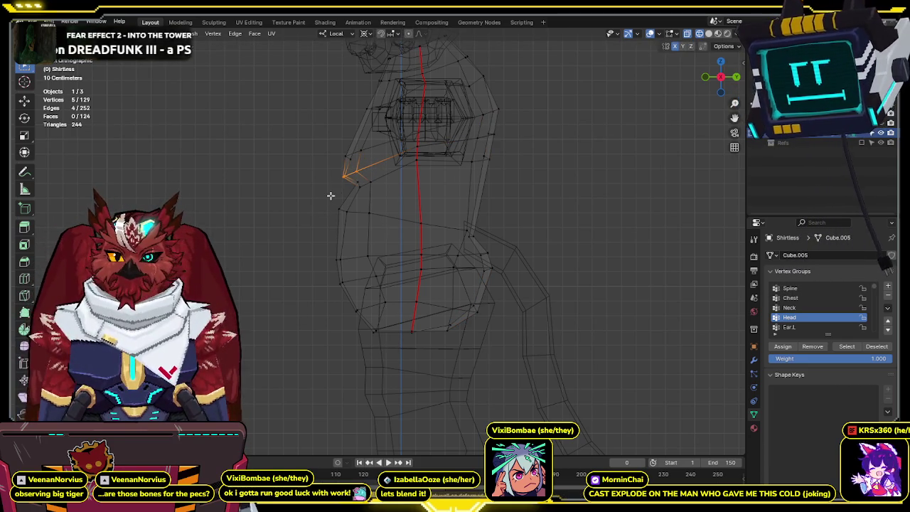
left_click_drag(352, 194, 350, 195)
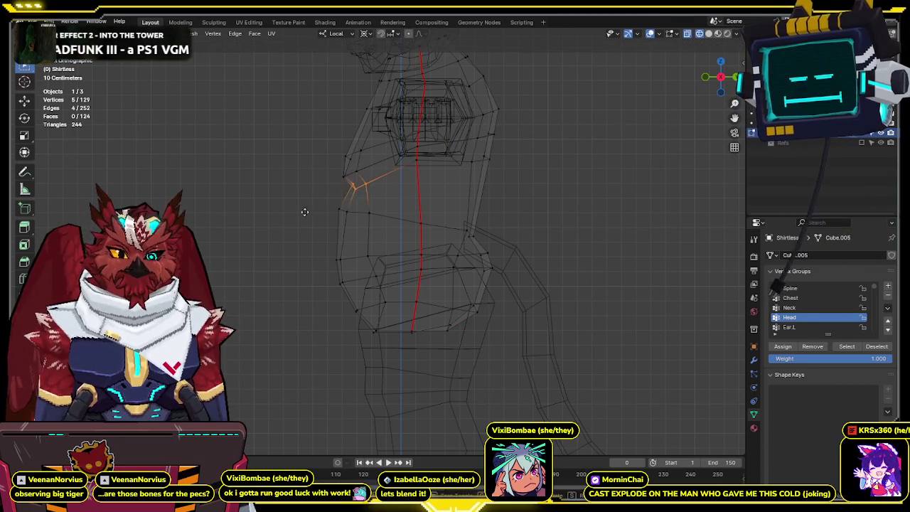
key("g")
left_click(321, 161)
Reposition the upper front neck vertices to reshape the neckline.
left_click_drag(321, 159, 320, 154)
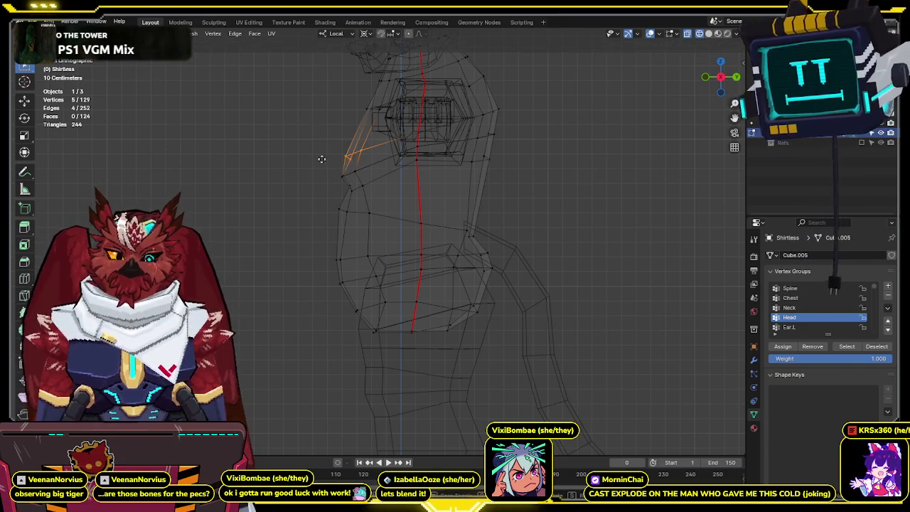
middle_click_drag(325, 99, 362, 118, "shift")
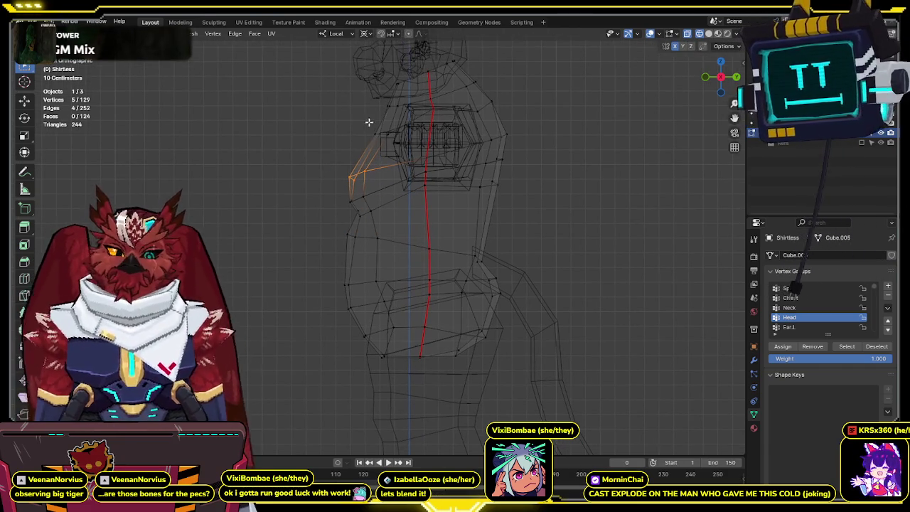
left_click_drag(396, 141, 367, 138)
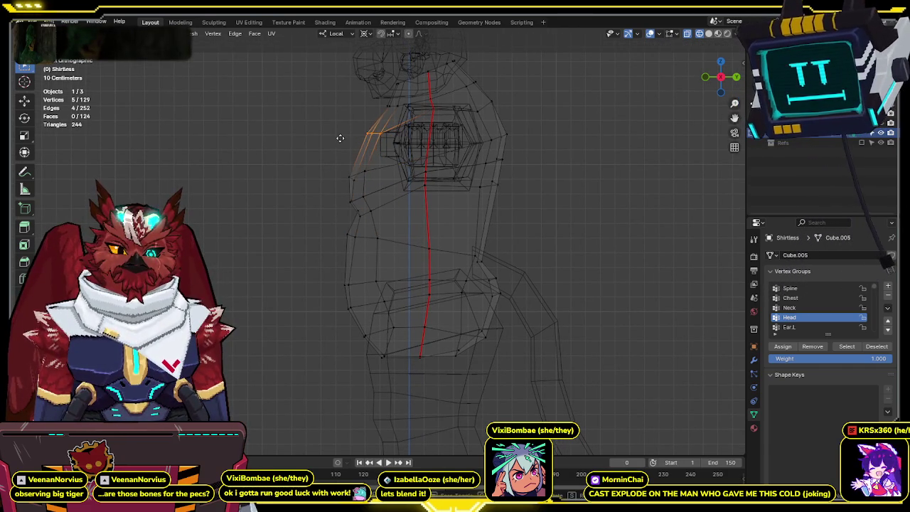
key("g")
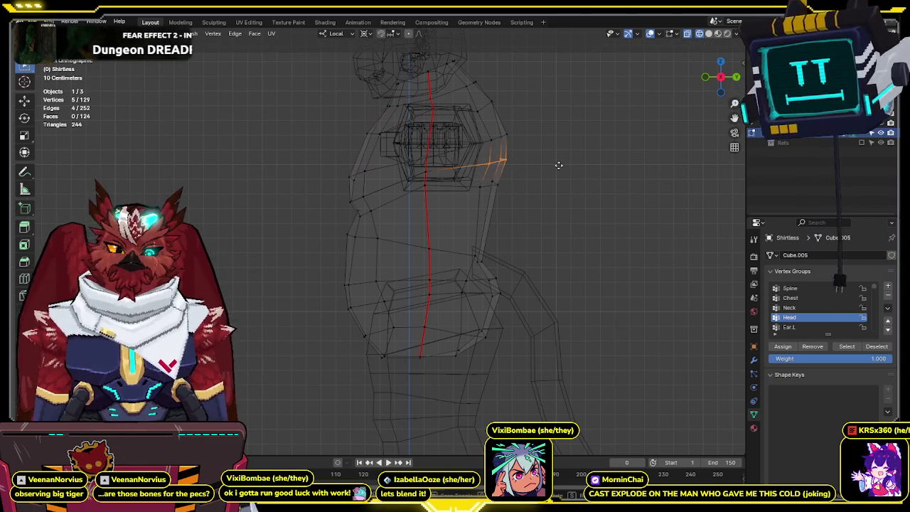
left_click(579, 145)
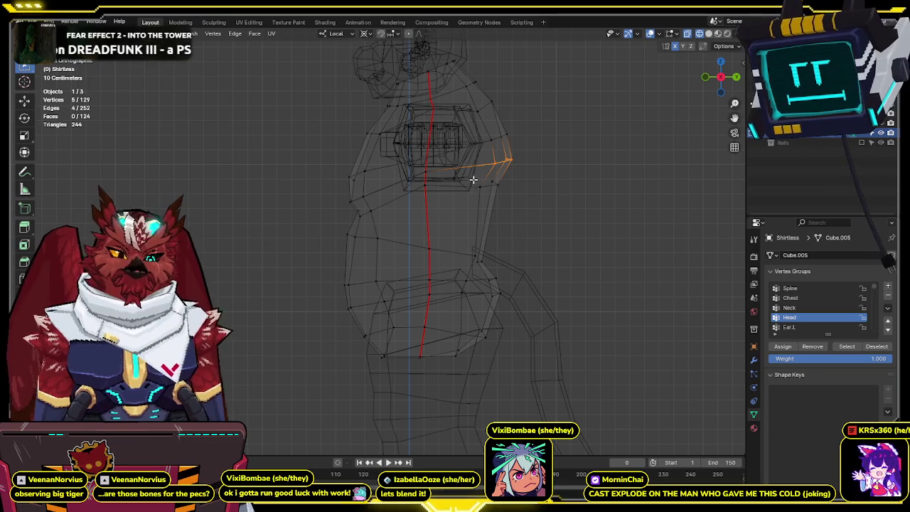
Select the chest, back-shoulder and neck edges and check the shape in solid shading.
left_click_drag(472, 179, 529, 196)
left_click_drag(479, 113, 525, 143)
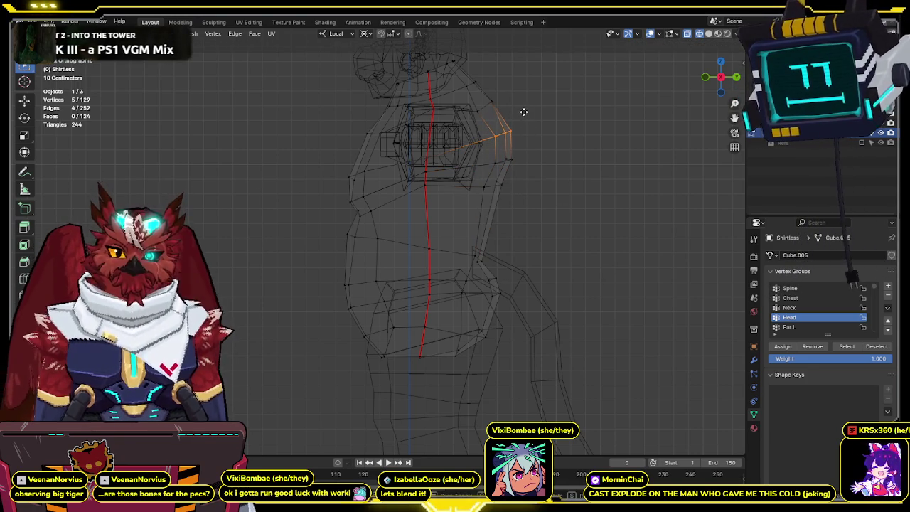
left_click_drag(528, 81, 469, 118)
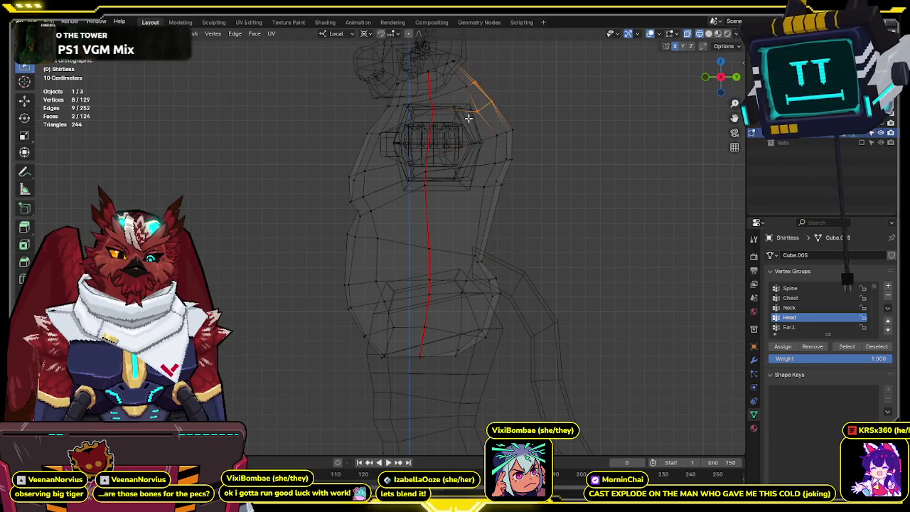
key("shift+z")
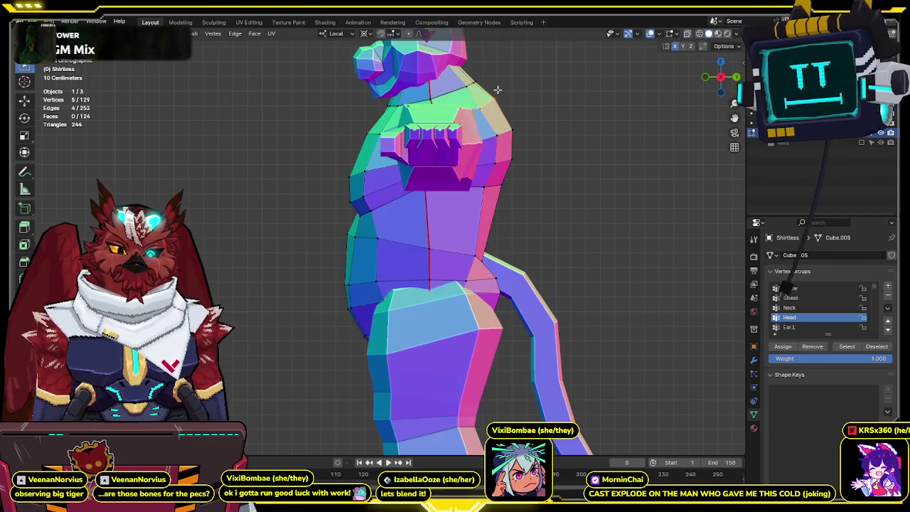
key("shift+z")
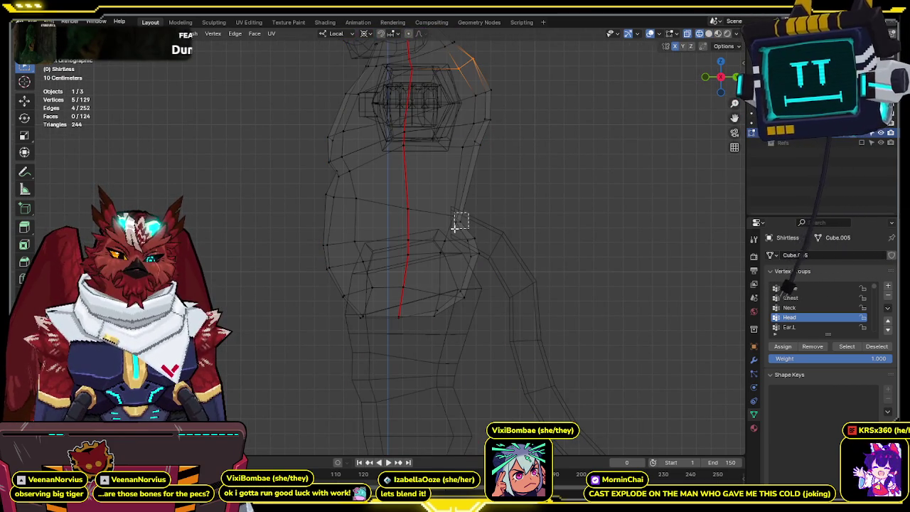
key("shift+z")
middle_click_drag(455, 226, 445, 225)
Select and move the right-side waist vertices in a front wireframe view.
left_click(727, 79)
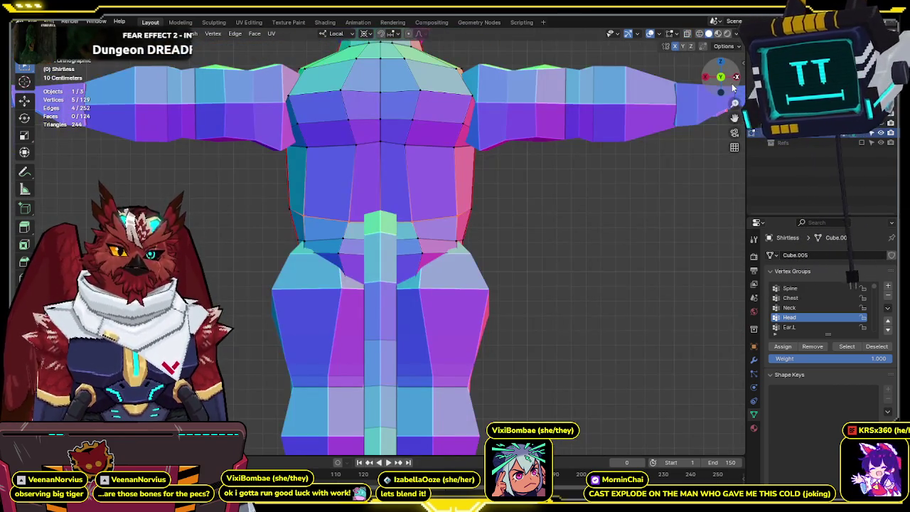
left_click(716, 81)
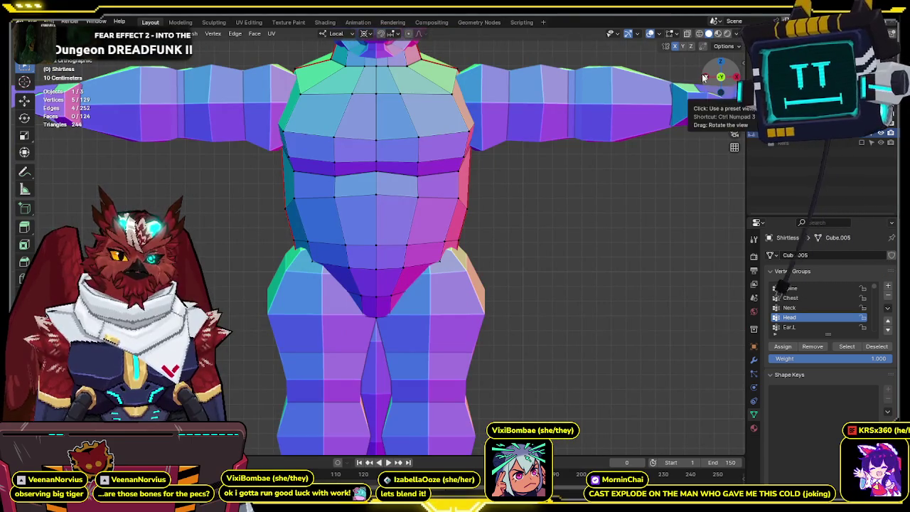
key("shift+z")
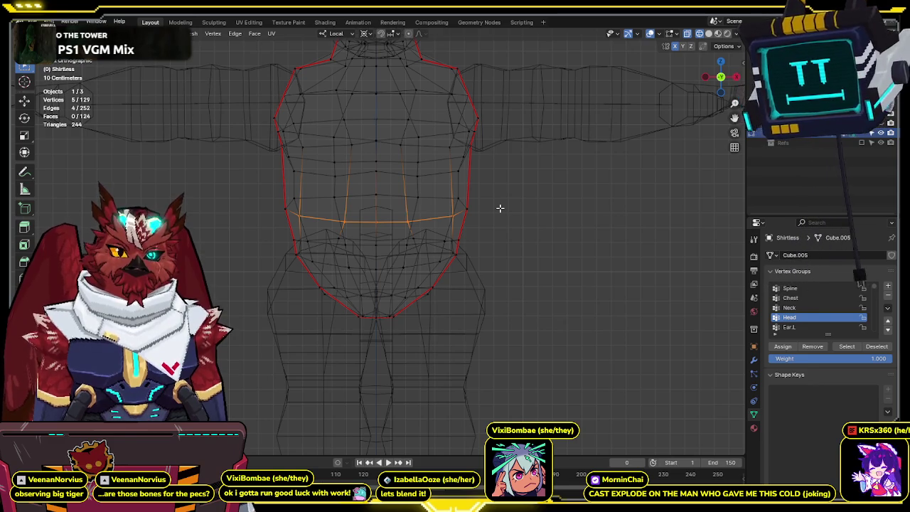
left_click_drag(442, 249, 430, 263)
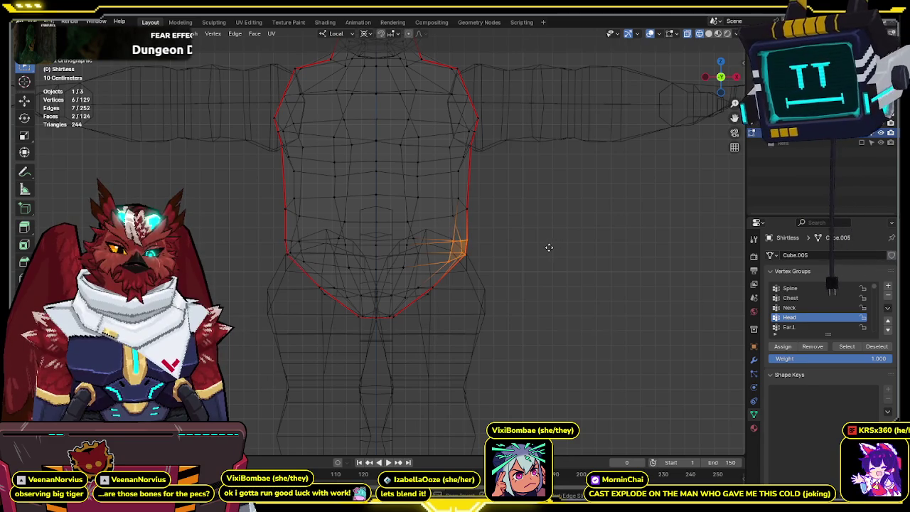
key("Escape")
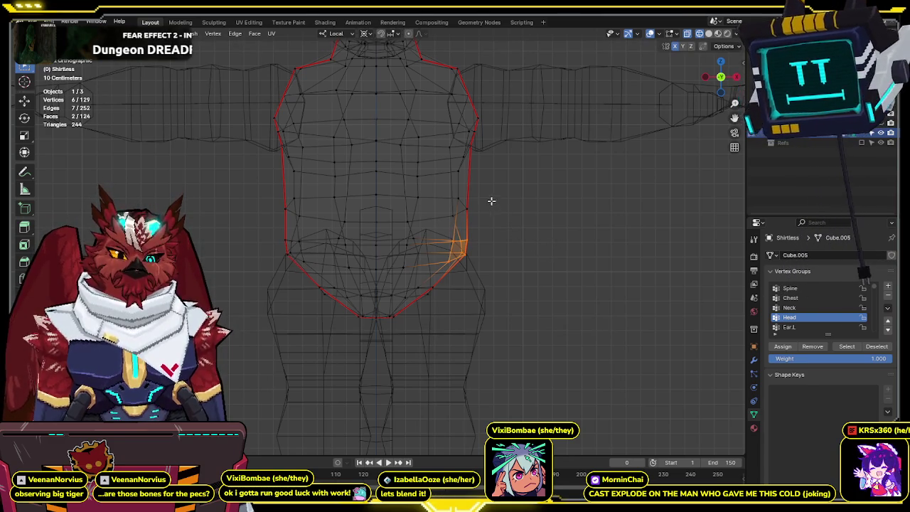
Compare the body against its pixel texture, then return to Object Mode in solid shading.
key("shift+z")
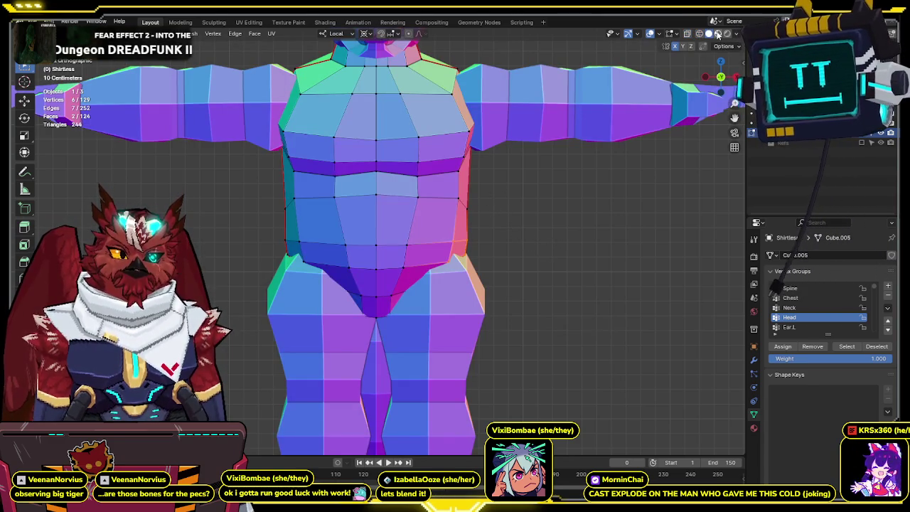
left_click(718, 34)
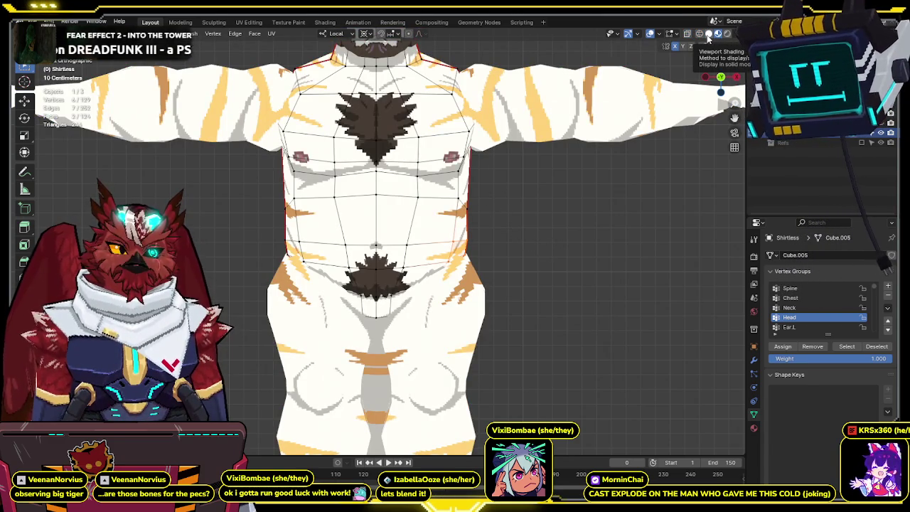
left_click(709, 34)
key("Tab")
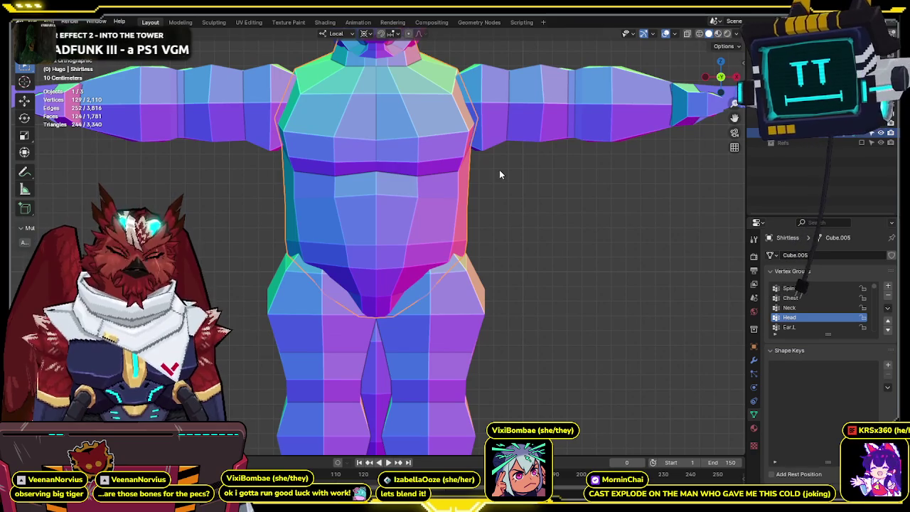
left_click(881, 128)
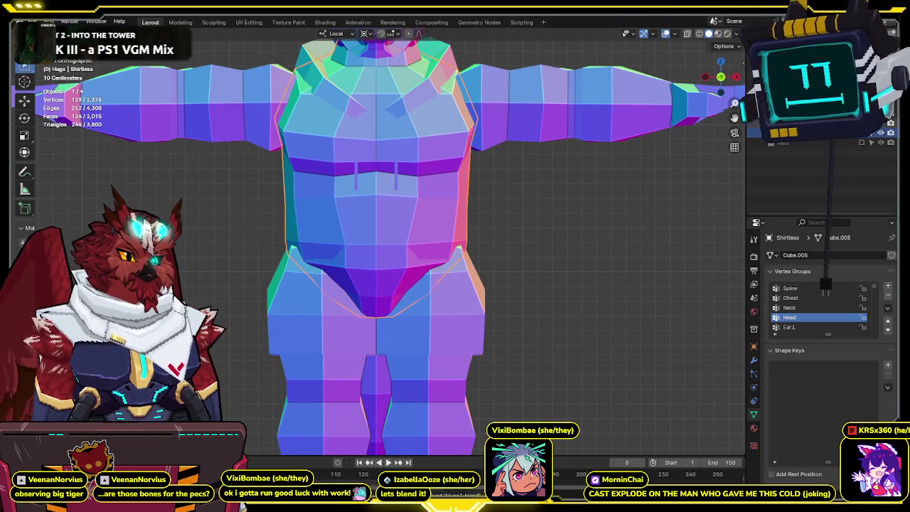
Hide the Shirtless body so the hoodie can be edited on its own.
key("Tab")
key("shift+z")
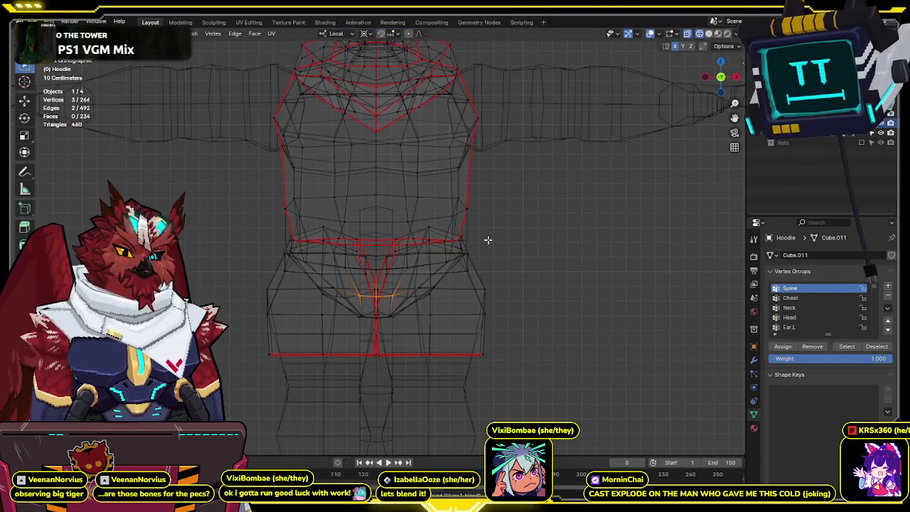
key("shift+z")
key("Tab")
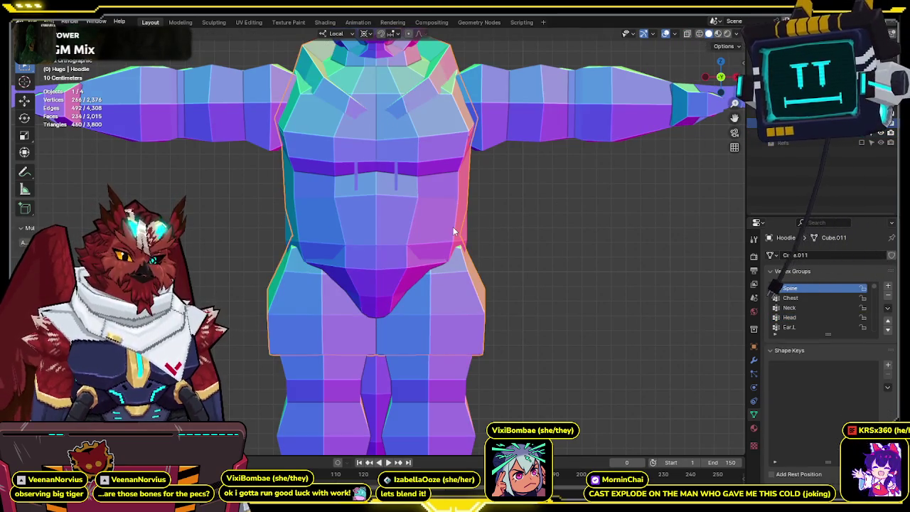
left_click(453, 226)
mouse_move(597, 218)
middle_mouse_down()
mouse_move(472, 225)
mouse_move(594, 276)
middle_mouse_up()
key("KP_1")
scroll(561, 217, "down", 5)
key("h")
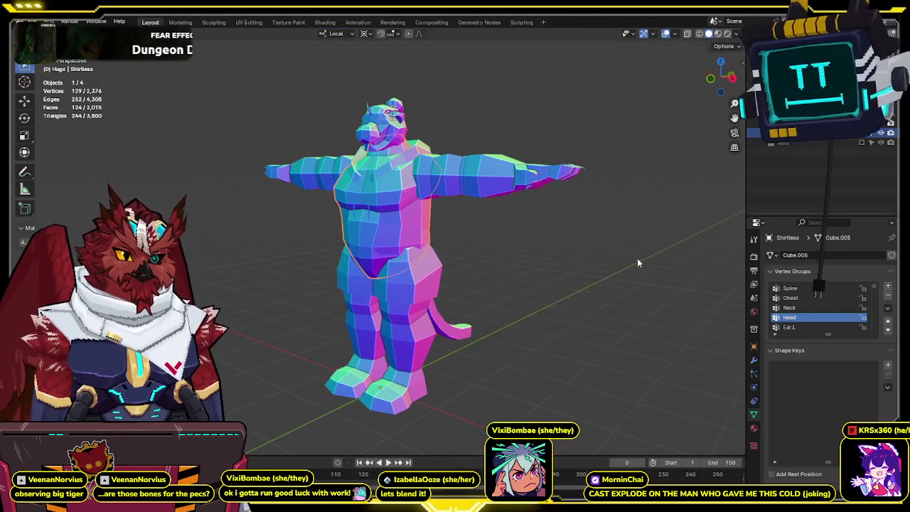
Open the Hoodie for editing as a see-through wireframe in front view.
left_click(811, 119)
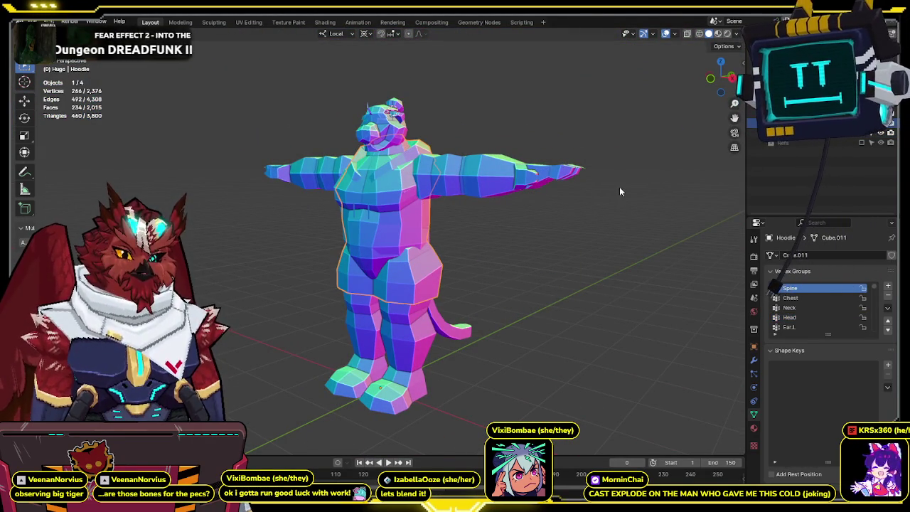
key("KP_1")
scroll(575, 201, "up", 4)
key("Tab")
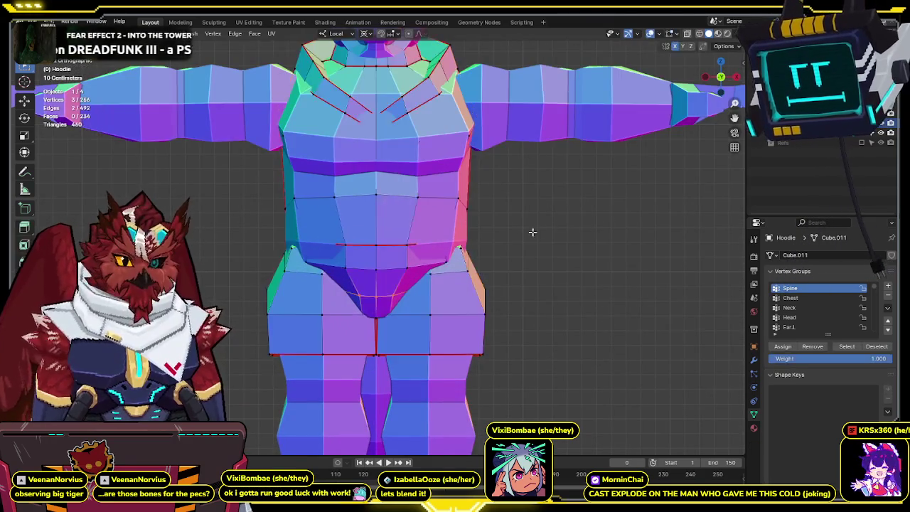
key("shift+z")
scroll(487, 232, "up", 1)
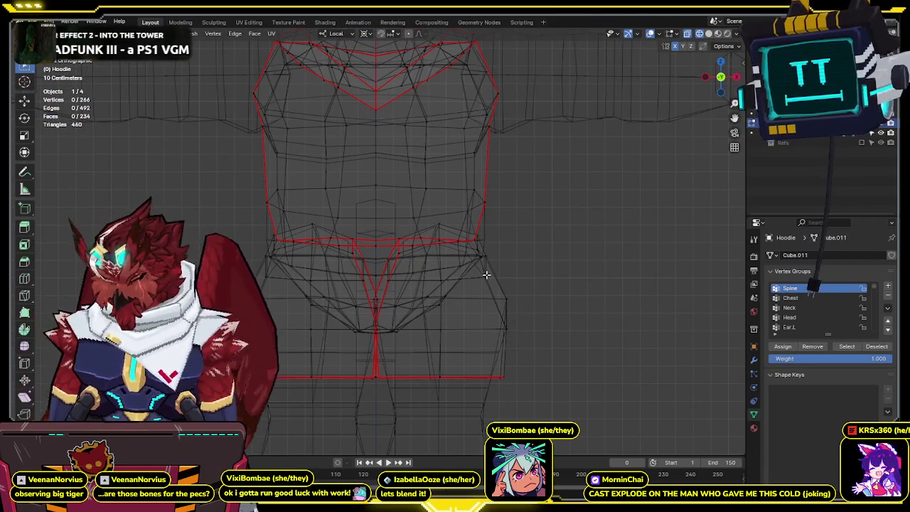
Pull the hem vertices at the right hip down and slightly inward.
key("l")
key("alt+a")
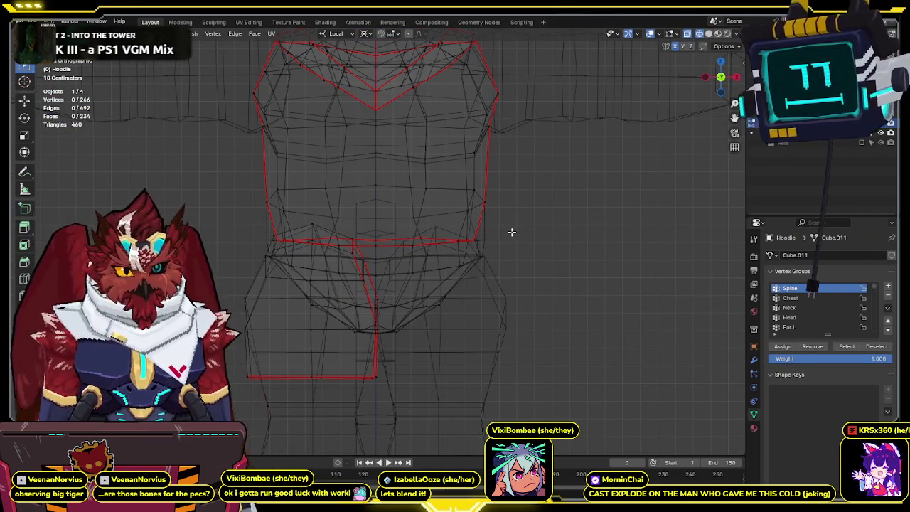
left_click_drag(507, 207, 448, 257)
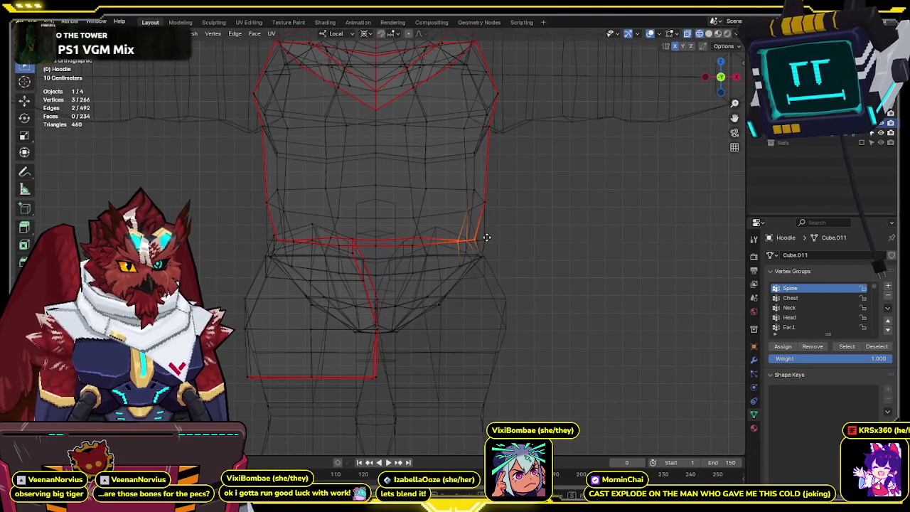
key("g")
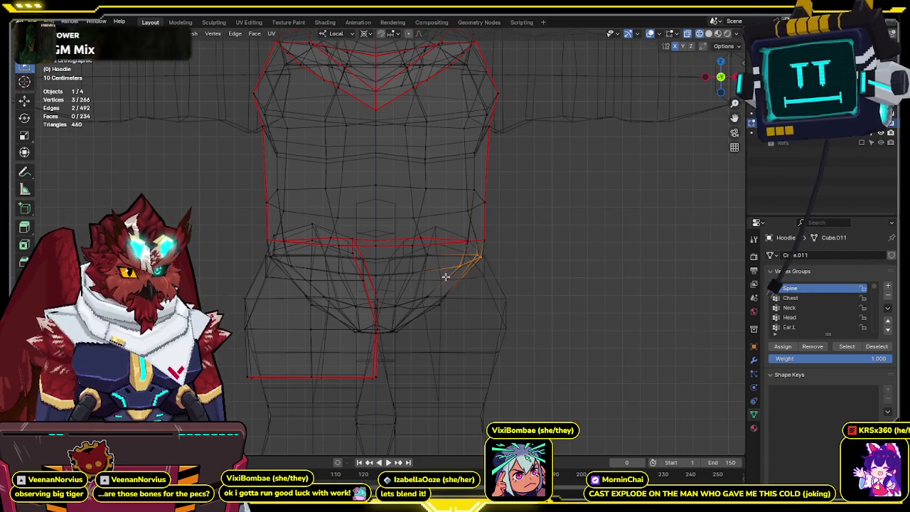
left_click(450, 277)
mouse_move(467, 240)
middle_mouse_down()
mouse_move(509, 202)
mouse_move(515, 138)
mouse_move(501, 175)
middle_mouse_up()
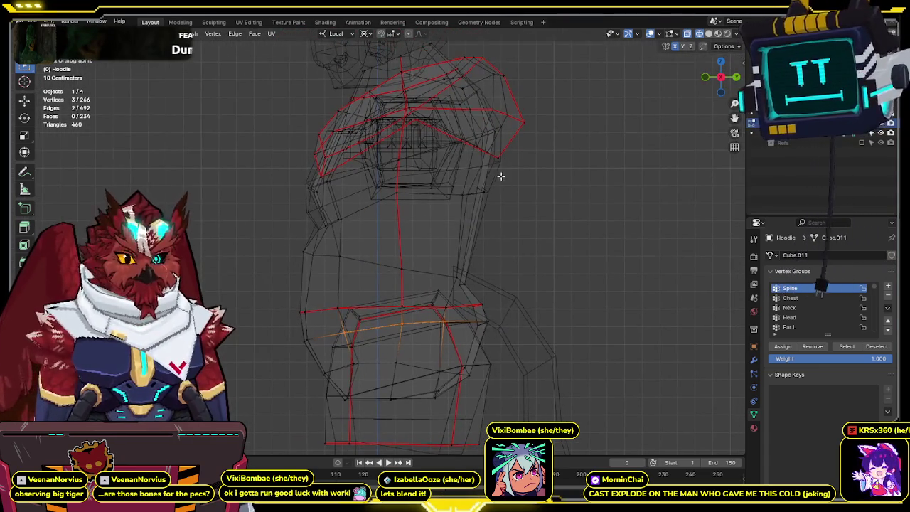
Cut a new edge loop across the hoodie's shoulder.
left_click_drag(455, 212, 456, 213)
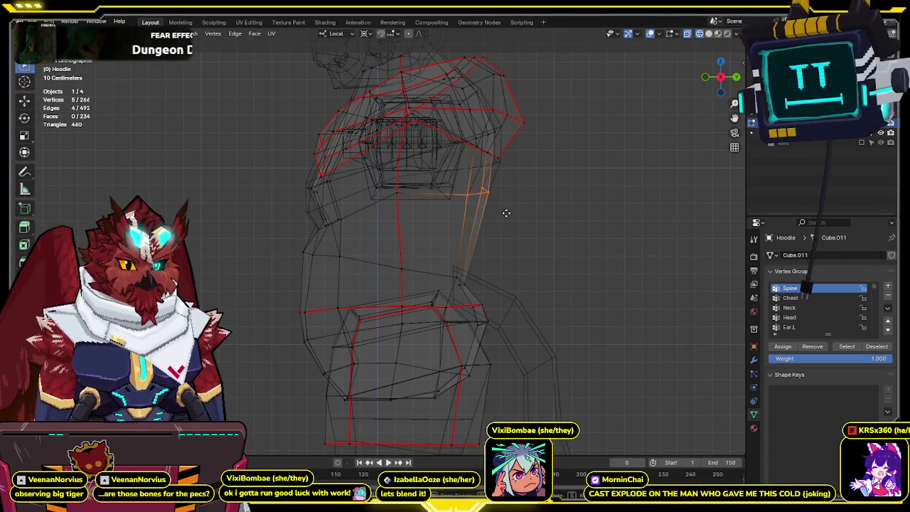
middle_click_drag(516, 125, 512, 158)
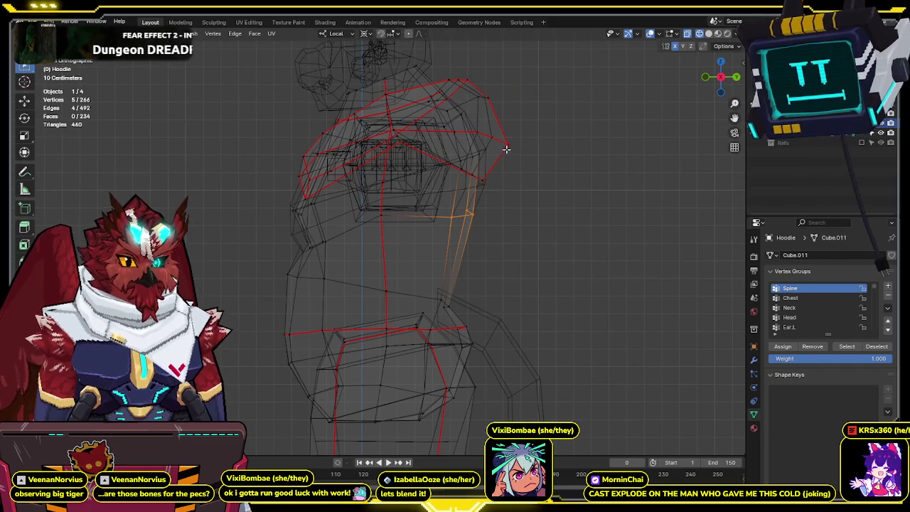
mouse_move(502, 136)
left_mouse_down()
mouse_move(438, 174)
mouse_move(456, 169)
left_mouse_up()
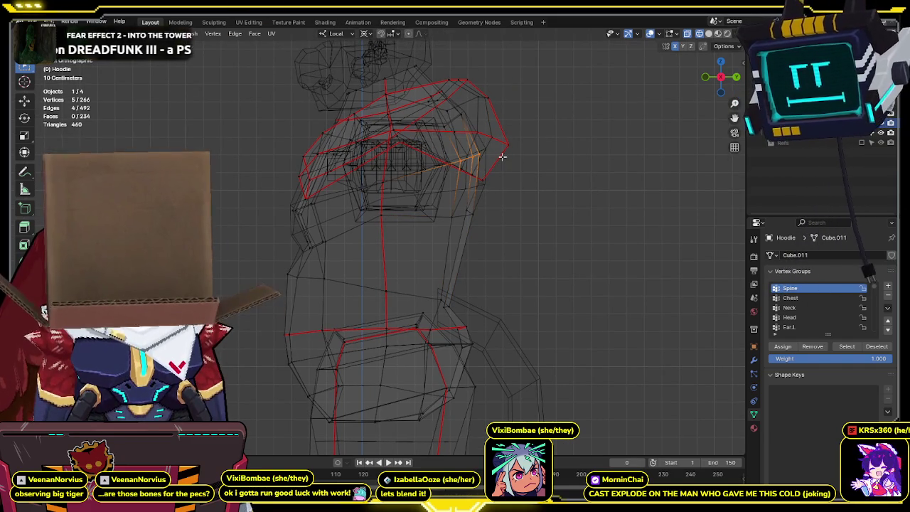
key("ctrl+r")
left_click(463, 189)
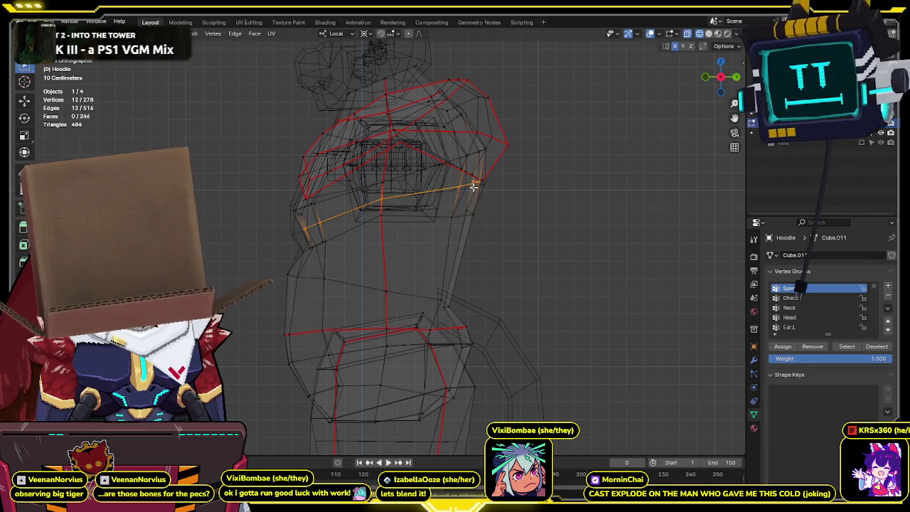
Move the far and outer shoulder edges further inward.
mouse_move(480, 179)
left_mouse_down()
mouse_move(448, 195)
mouse_move(492, 212)
left_mouse_up()
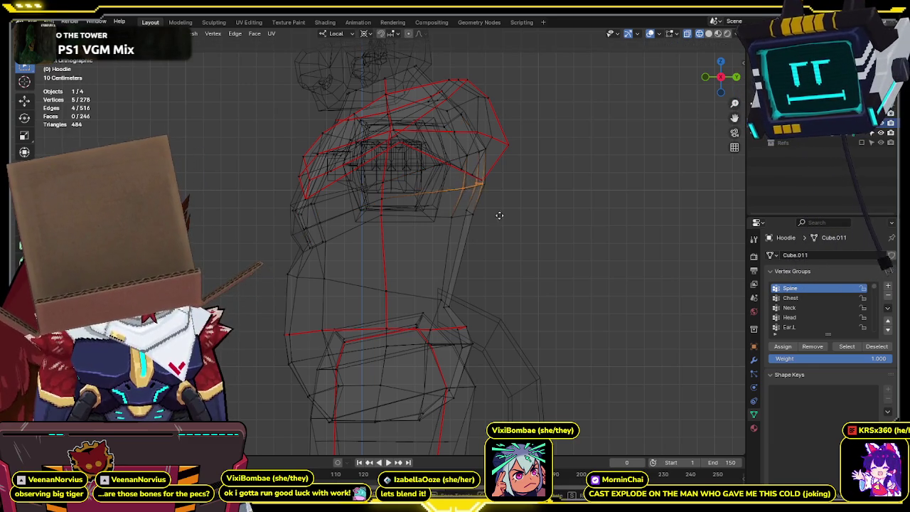
left_click_drag(330, 214, 299, 236)
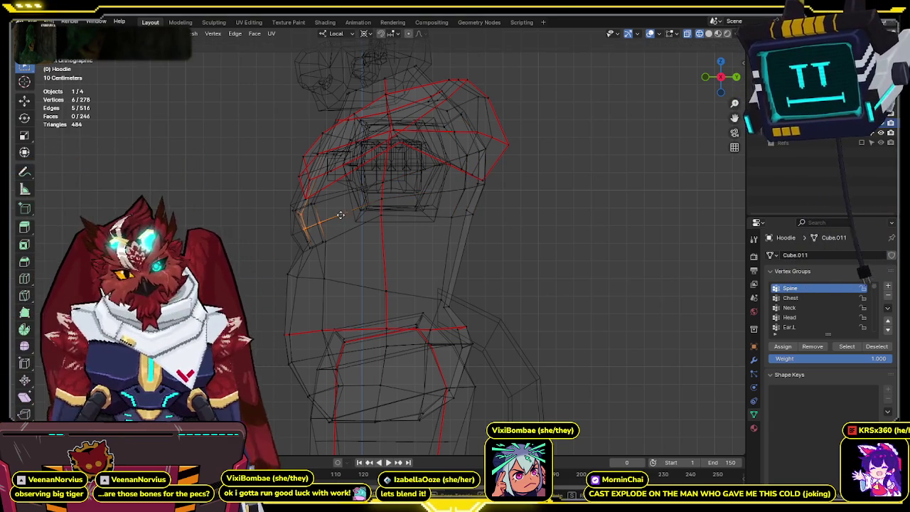
left_click(249, 263)
left_click_drag(293, 222, 283, 231)
left_click_drag(366, 230, 286, 258, "shift")
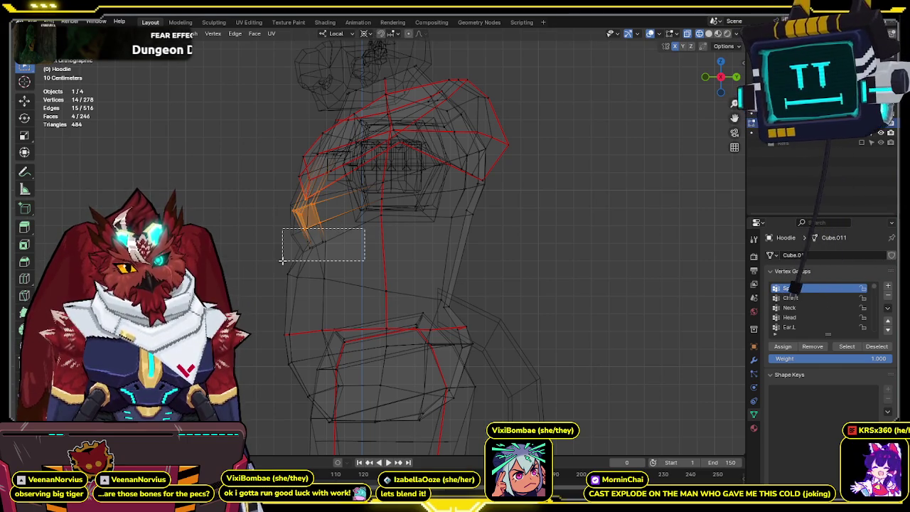
key("g")
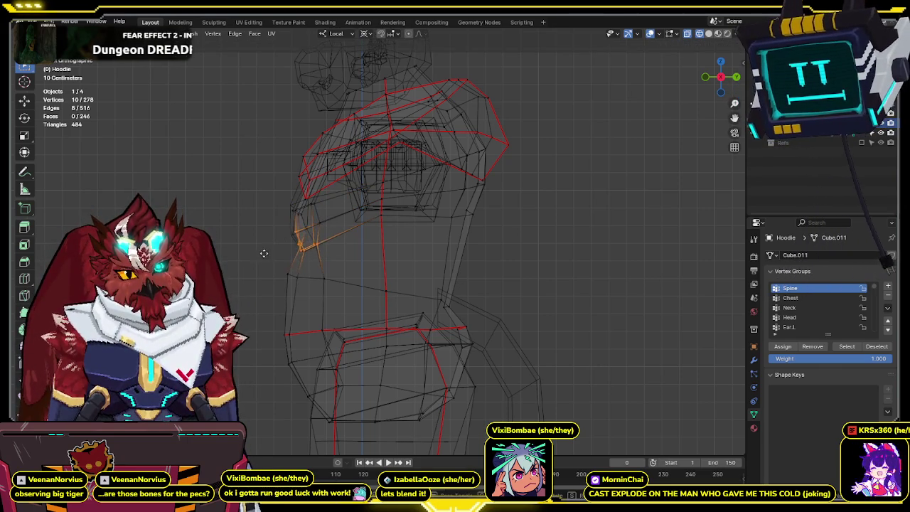
left_click(315, 253)
Undo the accidental extrusion at the shoulder tip.
left_click_drag(284, 263, 284, 263)
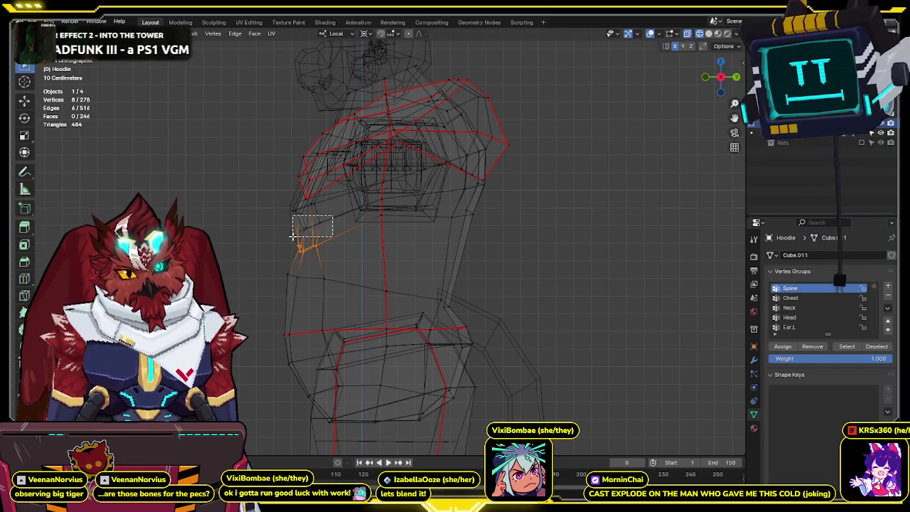
left_click_drag(292, 237, 295, 237)
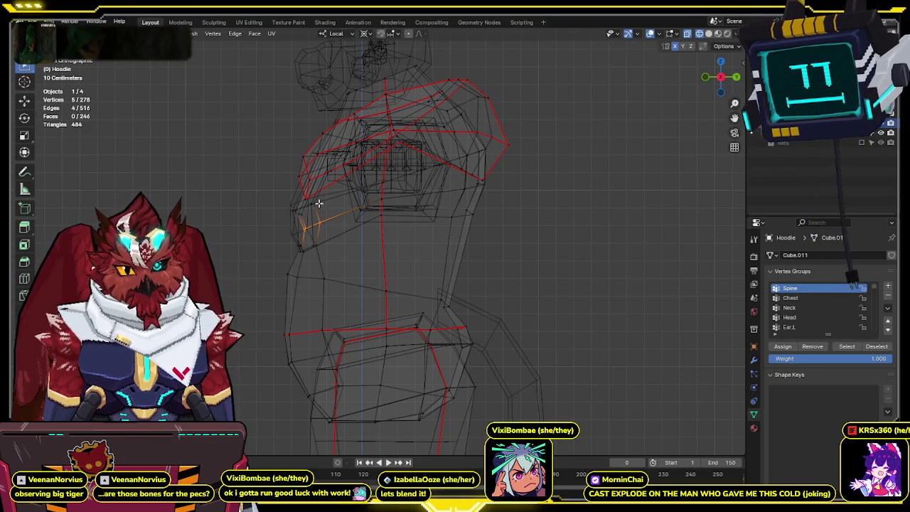
key("e")
left_click(318, 221)
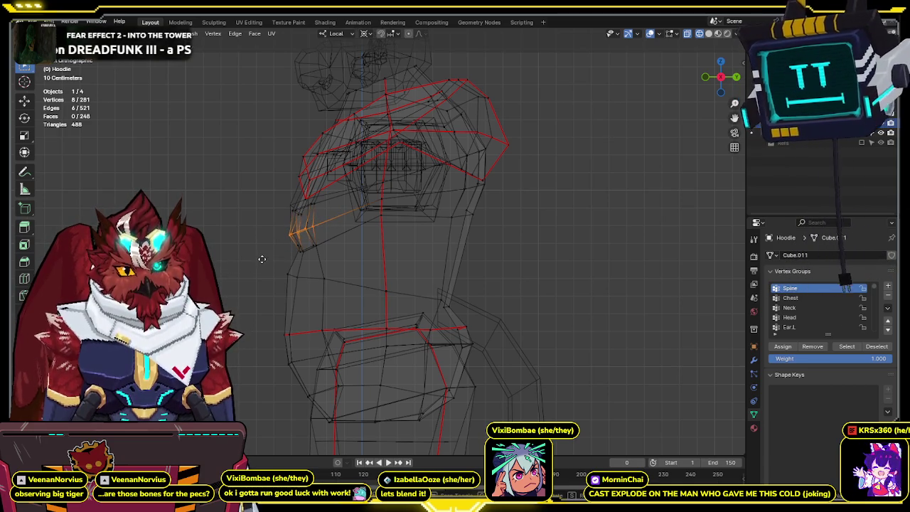
right_click(279, 257)
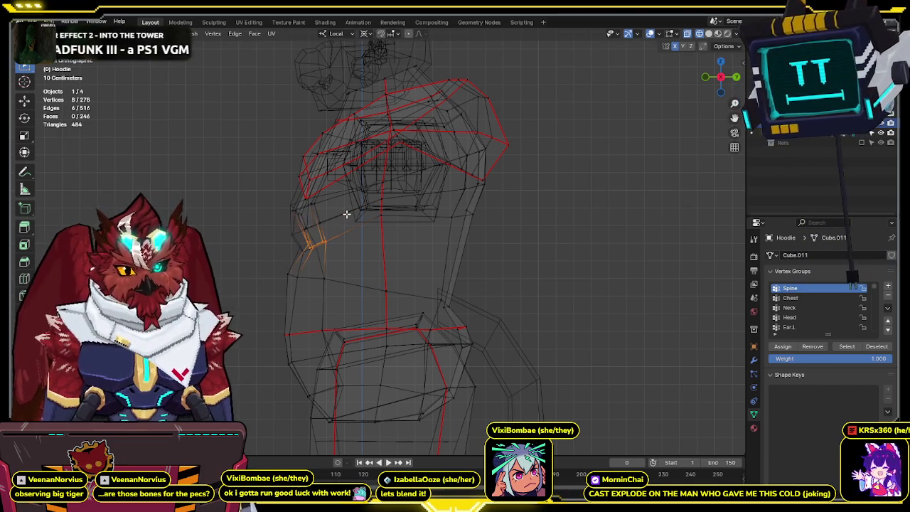
key("ctrl+z")
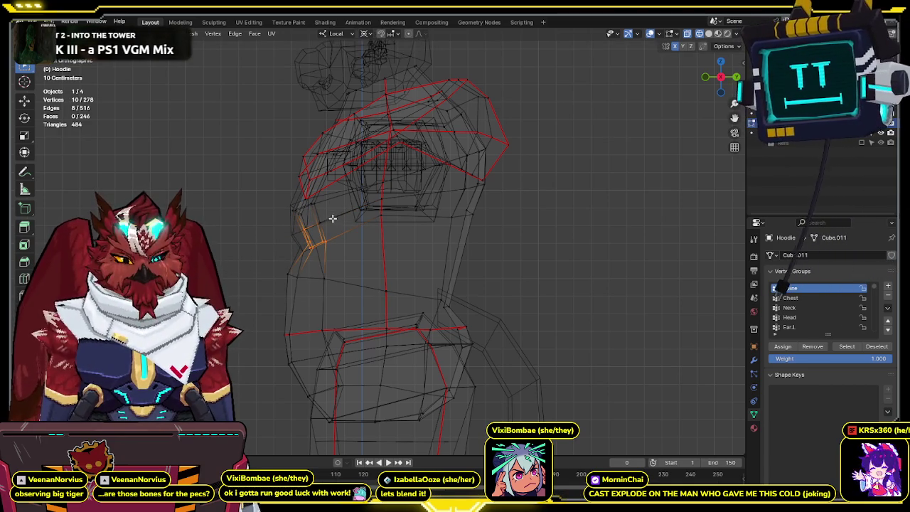
Move the vertices along the shoulder's outer edge down and inward.
left_click(329, 213, "alt")
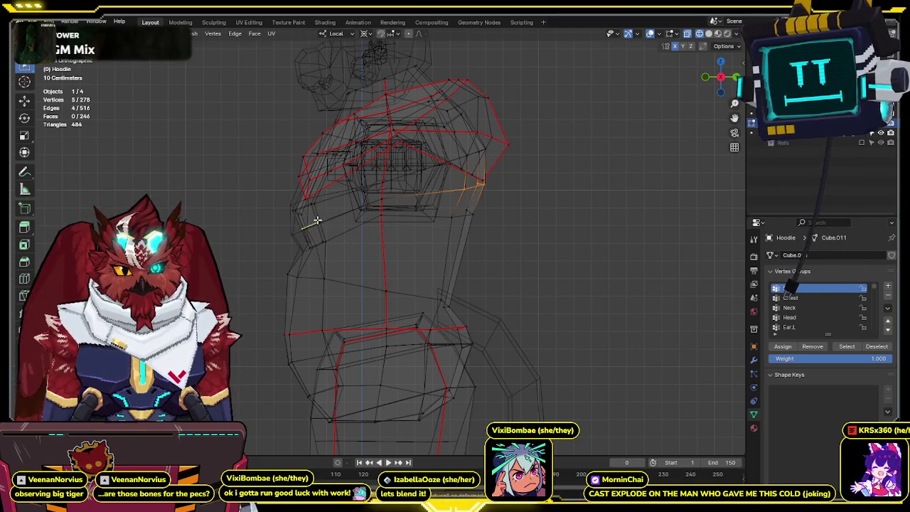
left_click_drag(327, 216, 292, 239)
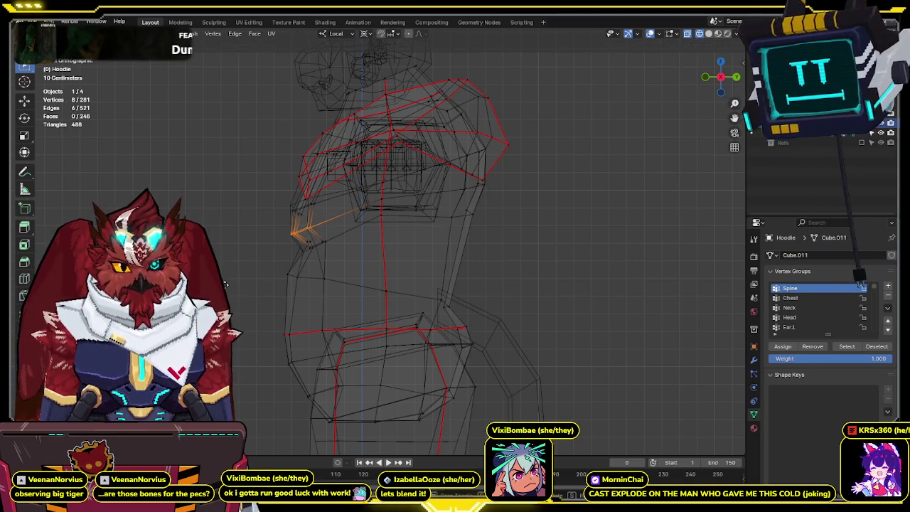
key("shift+z")
key("shift+z")
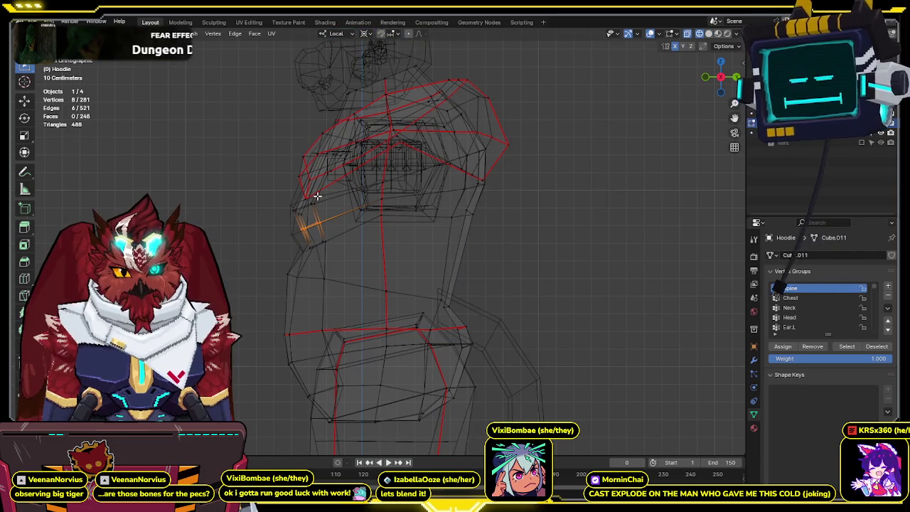
left_click_drag(323, 200, 275, 219)
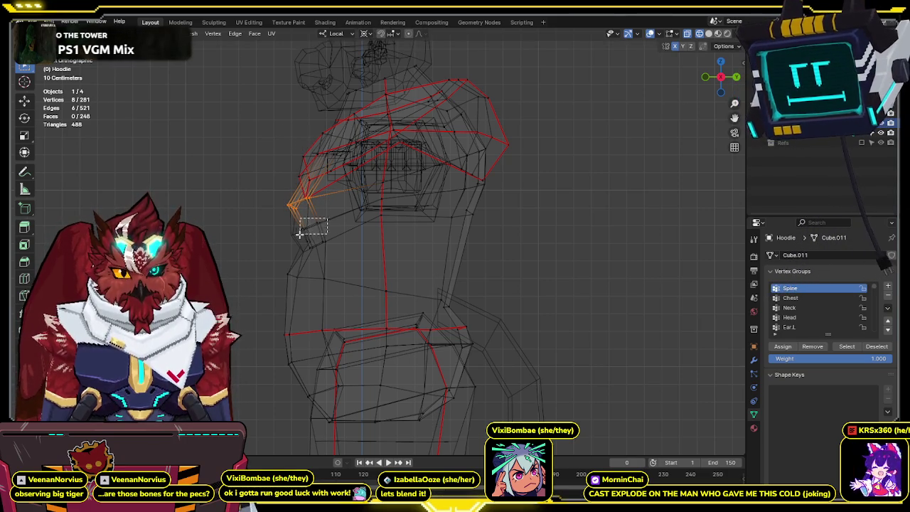
key("g")
left_click(311, 255)
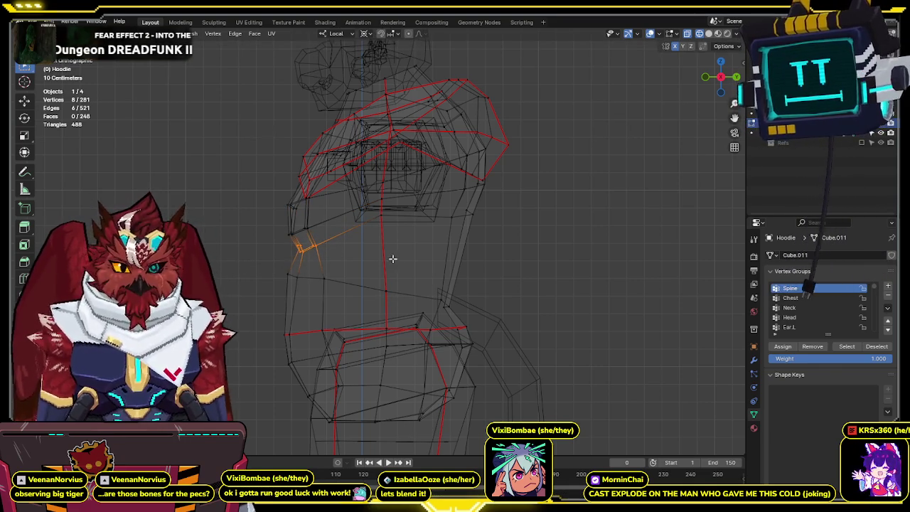
Inspect the reshaped shoulder in solid shading from an orbited view.
key("shift+z")
key("shift+z")
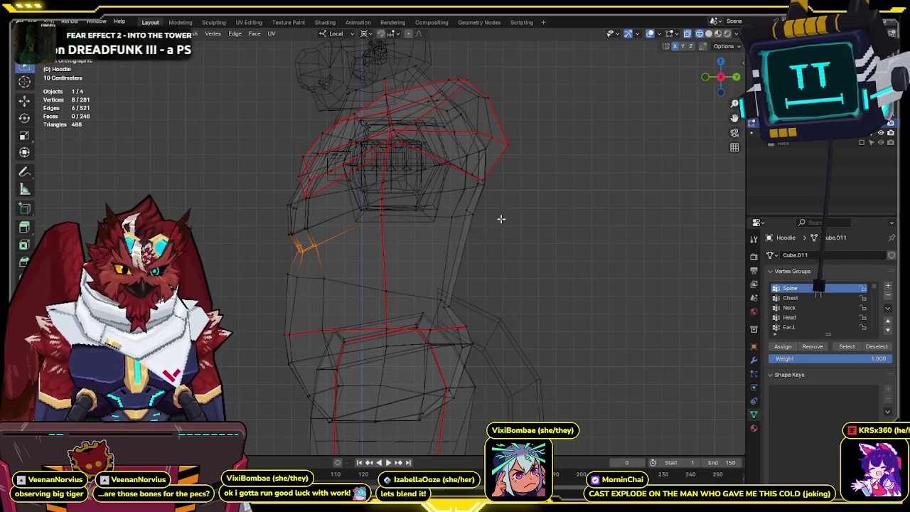
scroll(420, 235, "down", 2, "shift")
scroll(417, 193, "down", 2, "shift")
middle_click_drag(432, 155, 443, 254)
Check the torso from the front and select the hoodie's lower-body part.
key("shift+z")
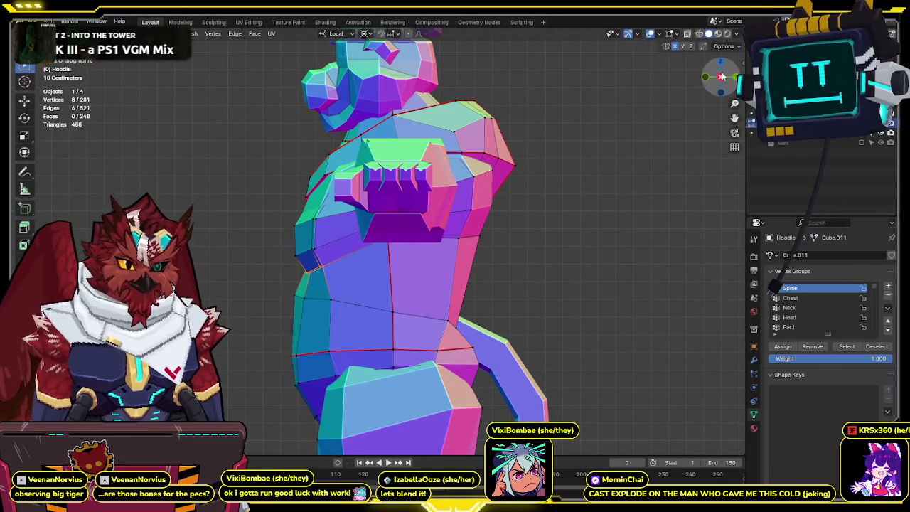
left_click(706, 79)
key("shift+z")
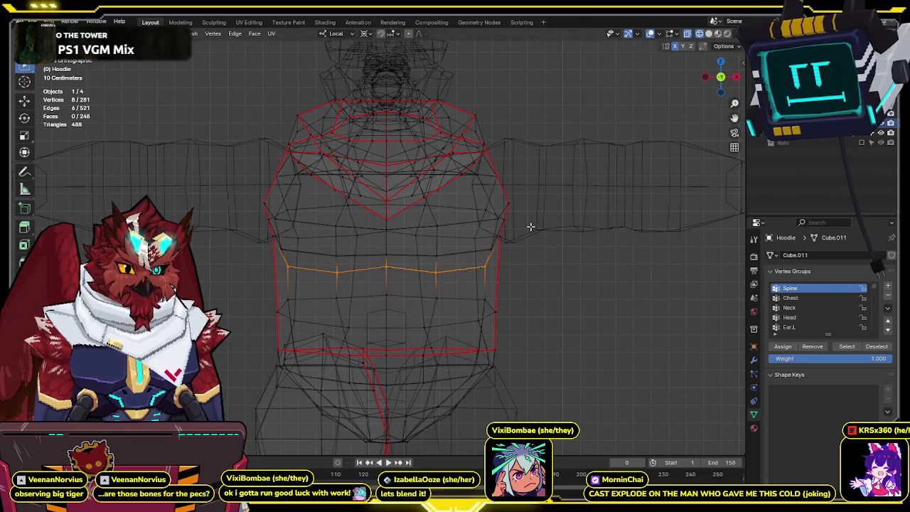
middle_click_drag(500, 347, 496, 248, "shift")
key("shift+z")
scroll(496, 248, "down", 1)
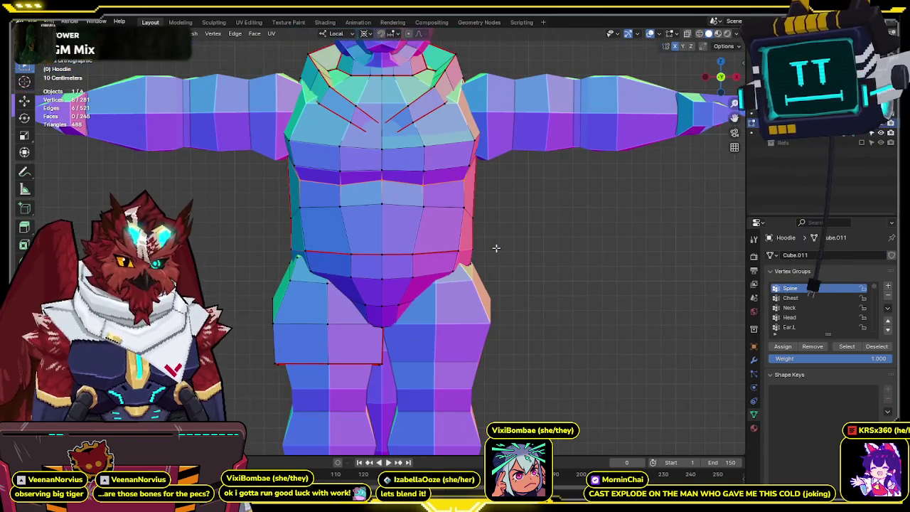
key("l")
key("ctrl+Tab")
key("Escape")
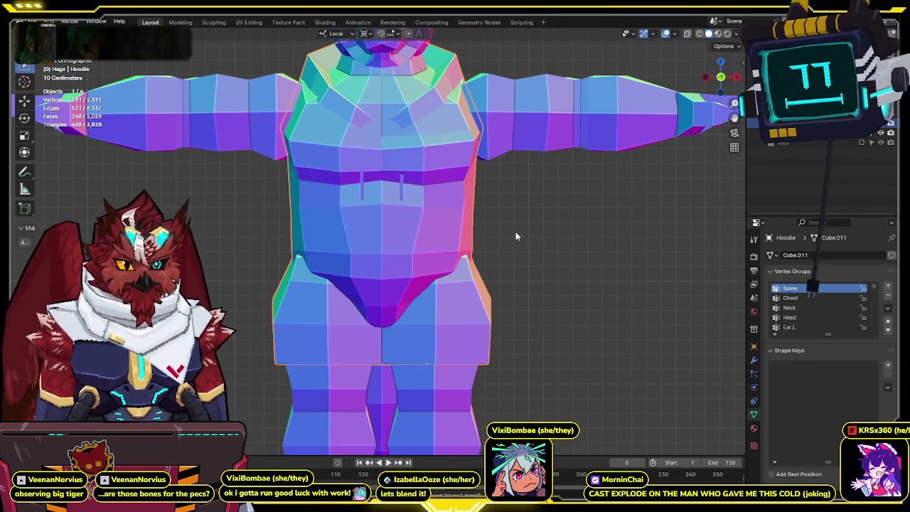
middle_click_drag(515, 225, 382, 188)
In wireframe, slide the hoodie's front vertical edge strip forward, mirrored on both sides.
key("shift+z")
middle_click_drag(324, 176, 374, 208, "shift")
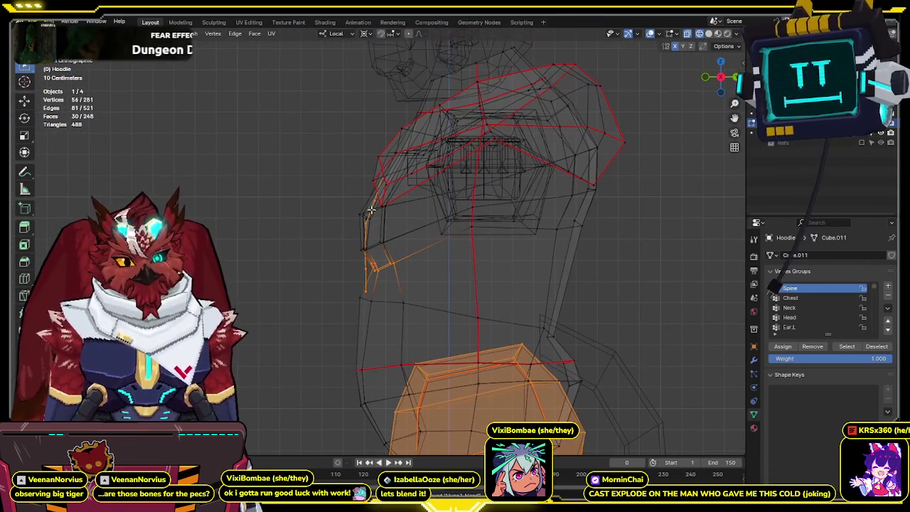
key("alt+a")
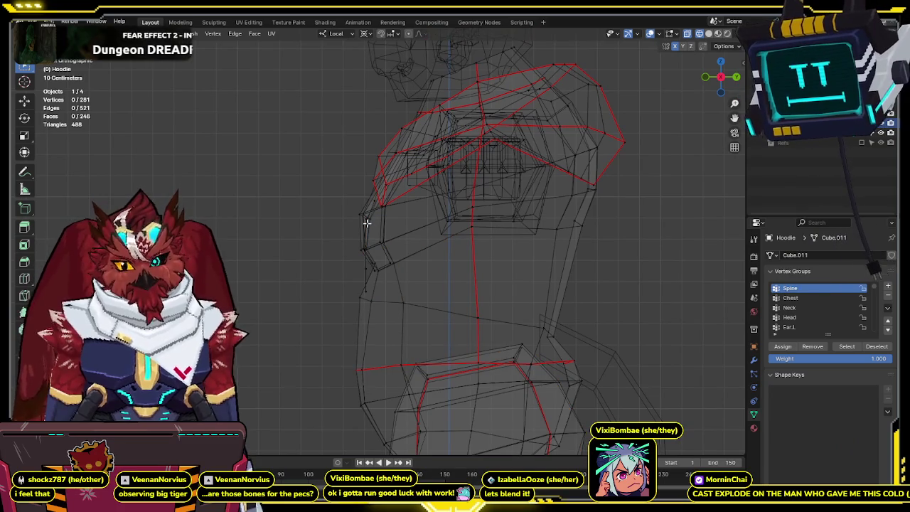
left_click_drag(360, 295, 373, 203)
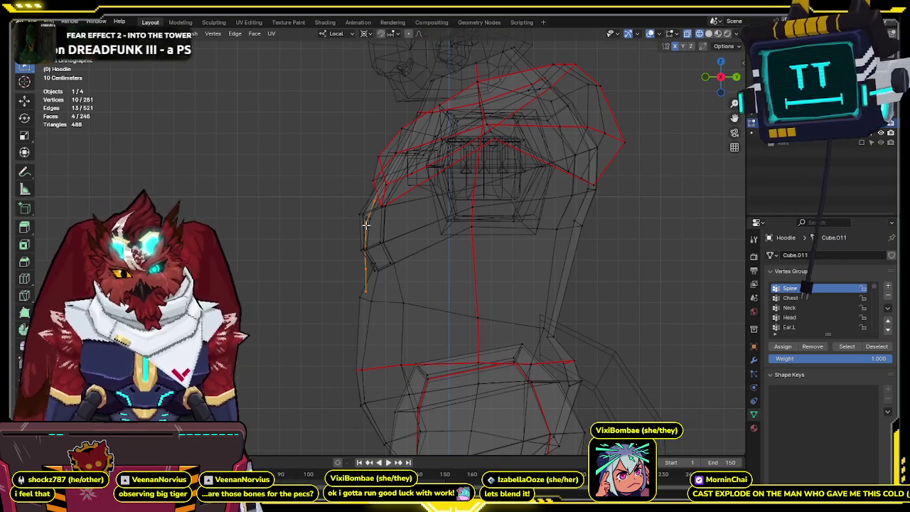
key("ctrl+shift+m")
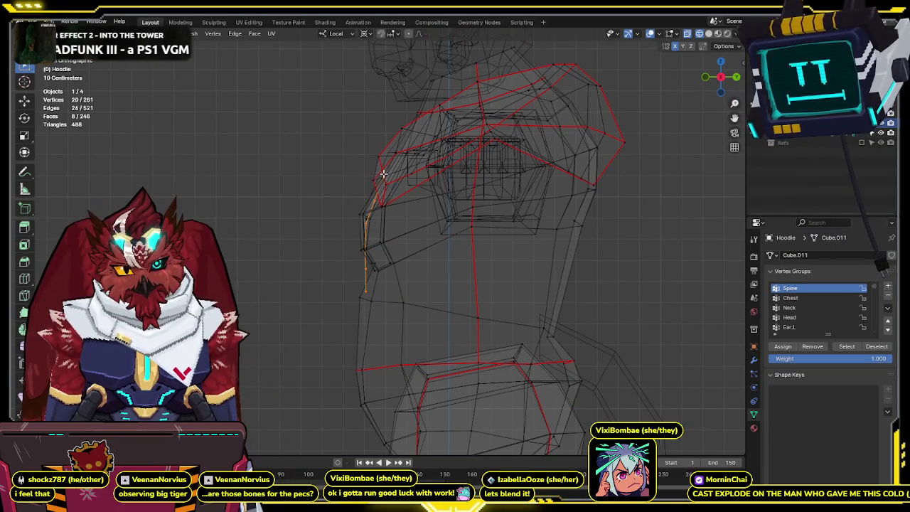
key("g")
key("g")
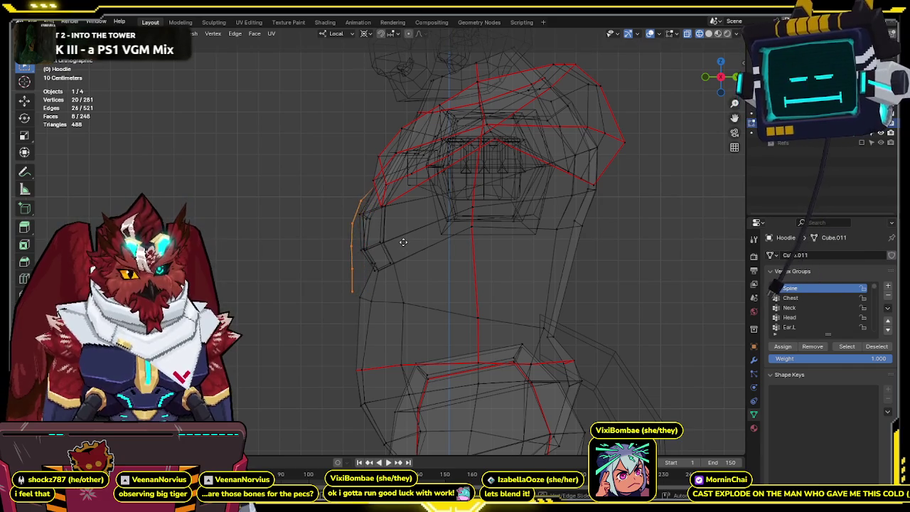
left_click(405, 243)
key("g")
key("g")
left_click(362, 228)
Select the lower front vertices and set the transform orientation to Global.
left_click_drag(355, 244, 338, 302)
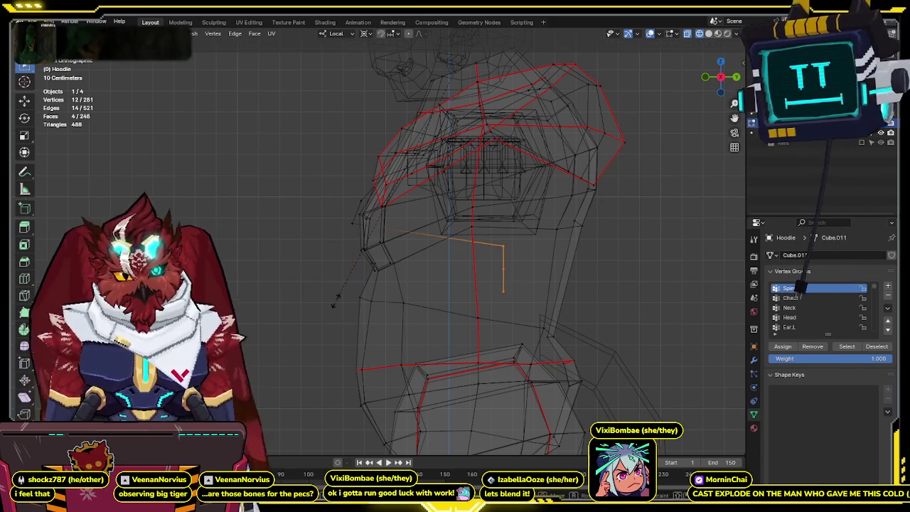
key("comma")
left_click(304, 315)
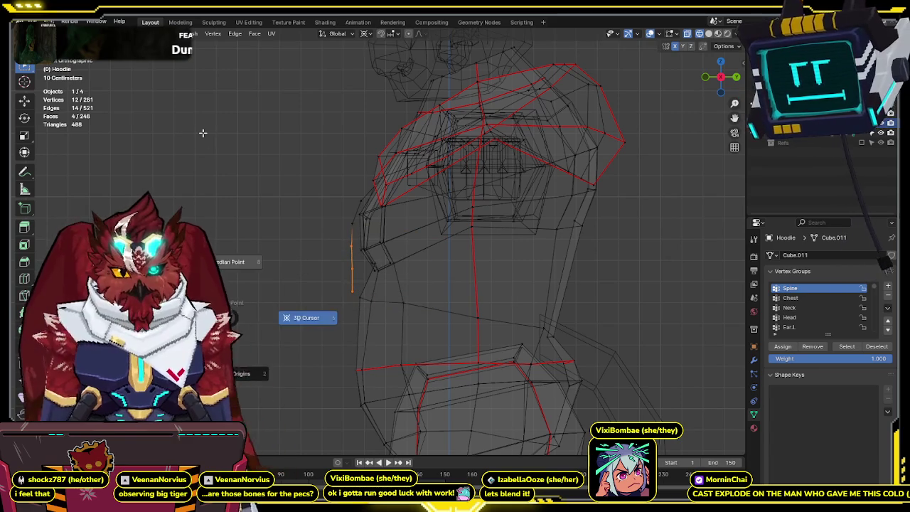
key("g")
key("y")
key("Escape")
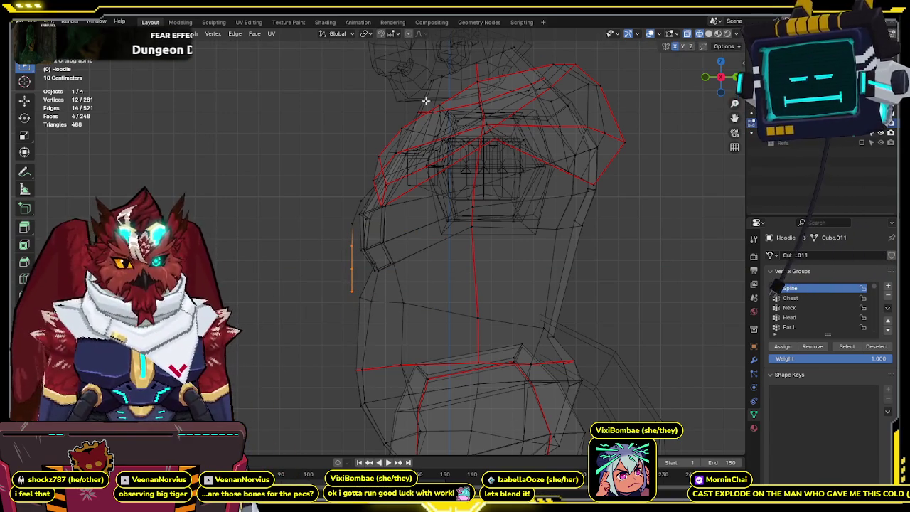
Return to side orthographic wireframe view and box-select the neckline tip vertices.
key("shift+z")
mouse_move(203, 133)
middle_mouse_down()
mouse_move(420, 165)
mouse_move(661, 66)
middle_mouse_up()
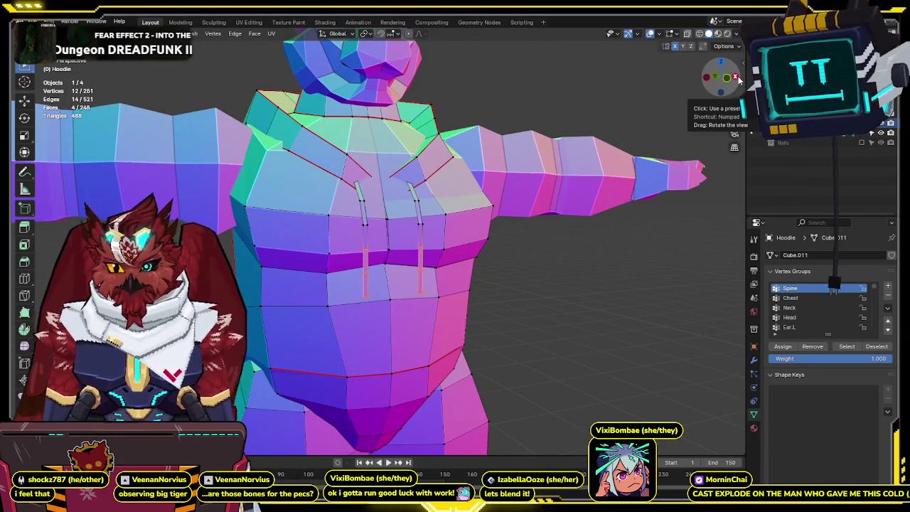
left_click(738, 78)
key("shift+z")
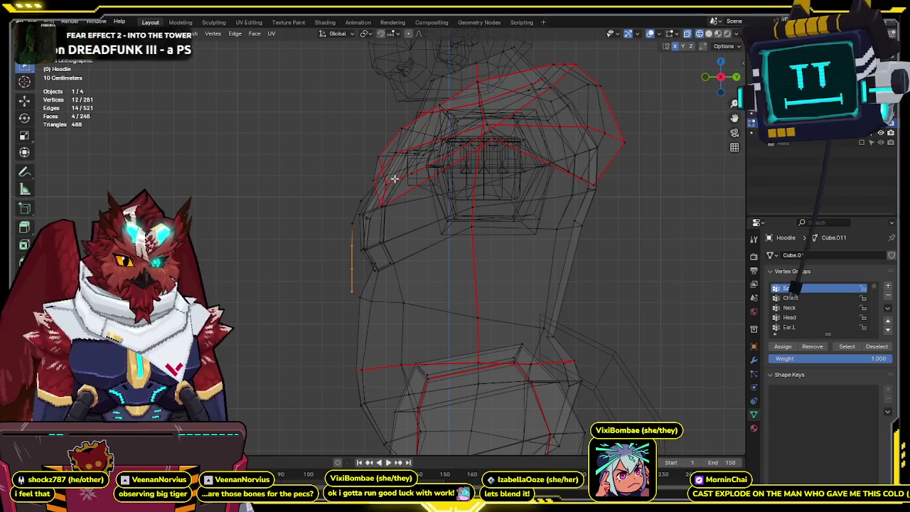
left_click_drag(382, 202, 386, 197)
Add the neighbouring neckline vertex and move both along Y against the chest.
right_click(376, 208)
scroll(429, 194, "up", 5)
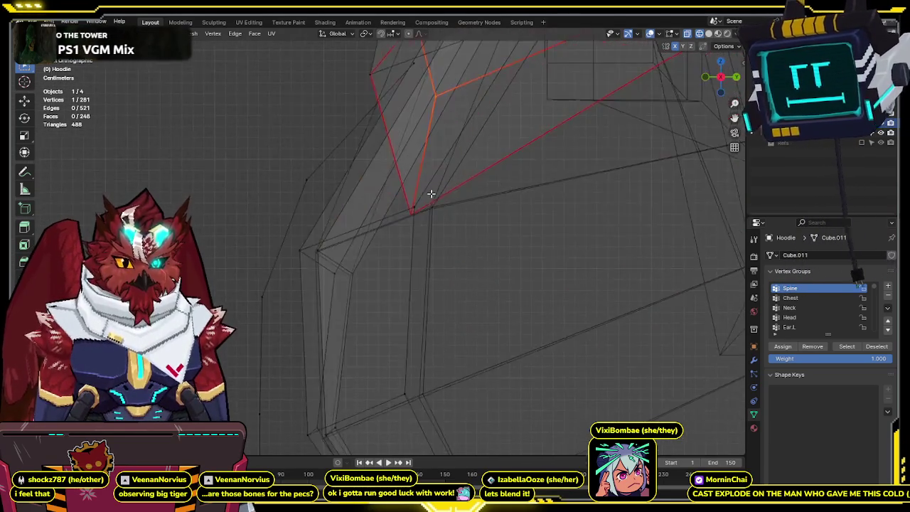
middle_click_drag(430, 194, 425, 203)
left_click(443, 193, "shift")
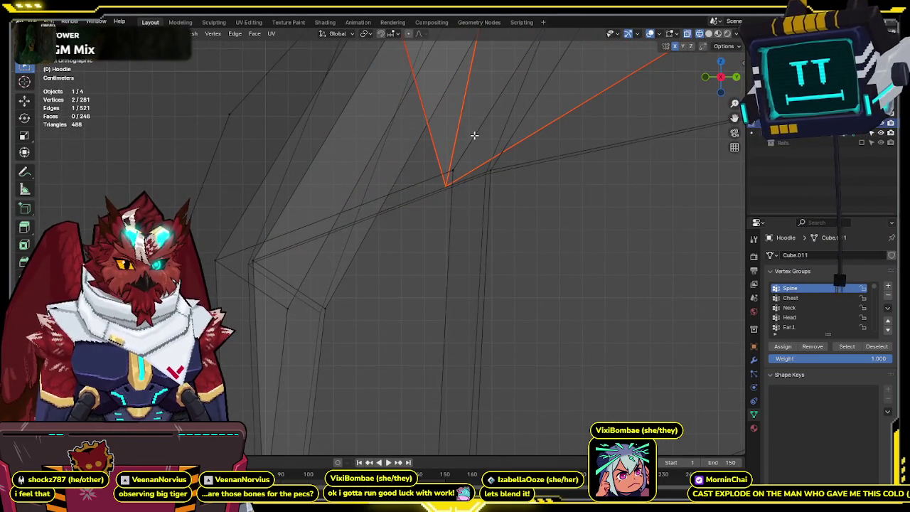
scroll(463, 197, "down", 3)
scroll(460, 197, "down", 2)
key("g")
key("y")
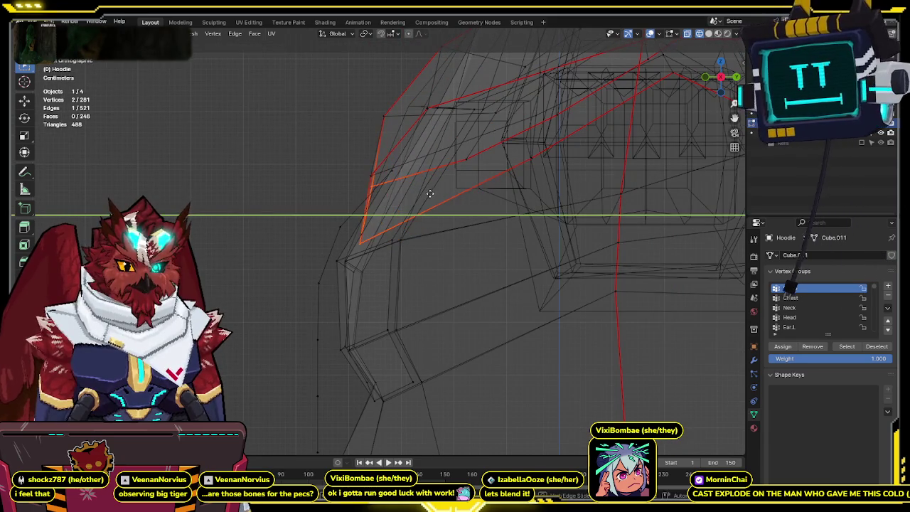
key("shift+z")
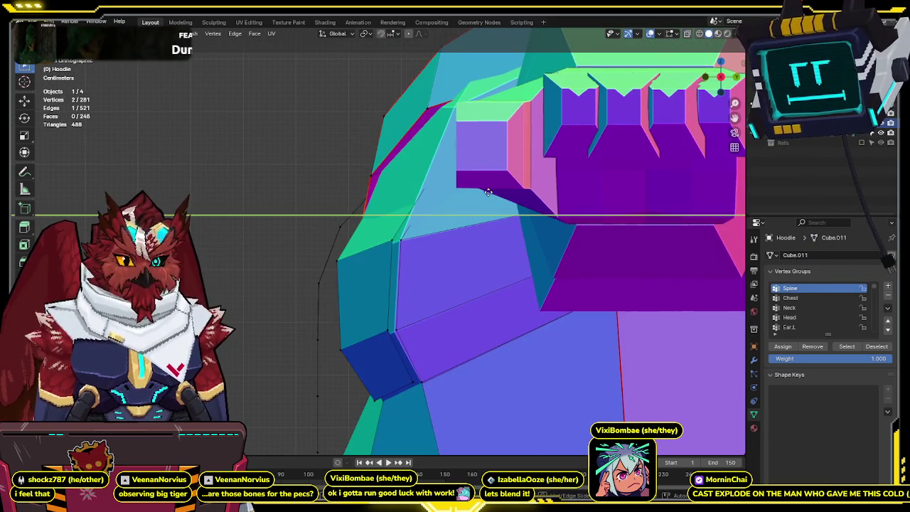
middle_click_drag(489, 192, 469, 223)
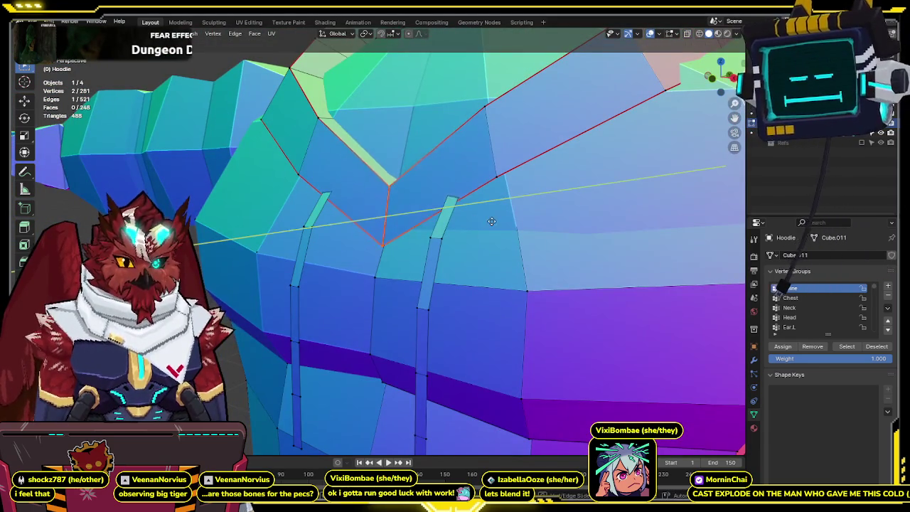
left_click(518, 214)
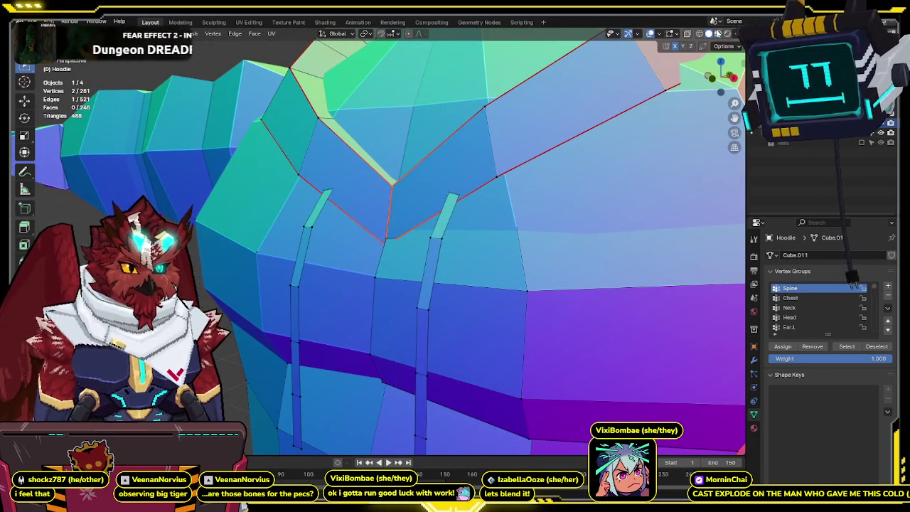
Check the neckline in Material Preview and return the hoodie to Object Mode.
left_click(718, 34)
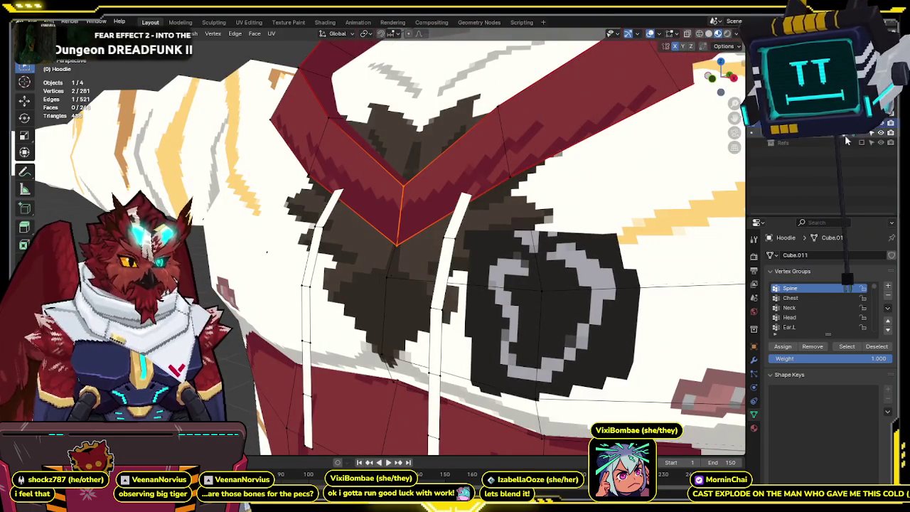
middle_click_drag(540, 199, 573, 170)
scroll(573, 169, "down", 4)
key("g")
key("y")
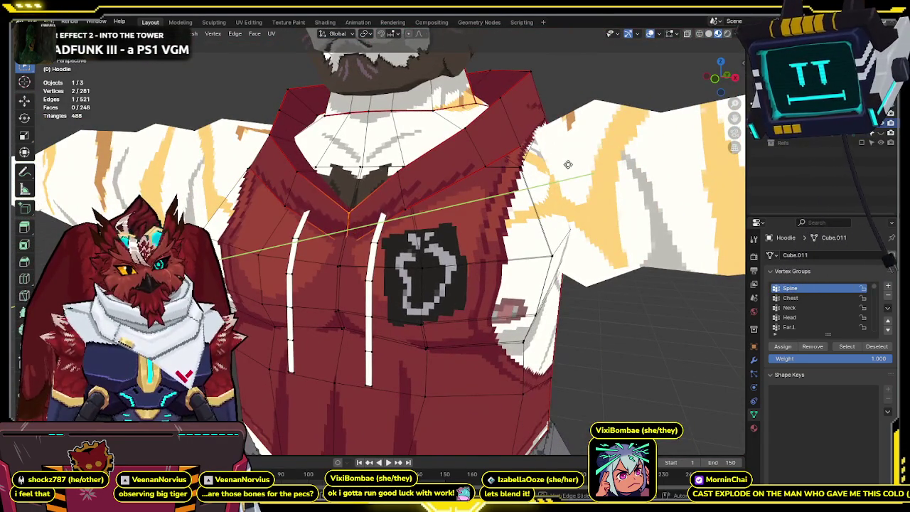
right_click(536, 175)
mouse_move(537, 176)
middle_mouse_down()
mouse_move(465, 210)
mouse_move(582, 197)
middle_mouse_up()
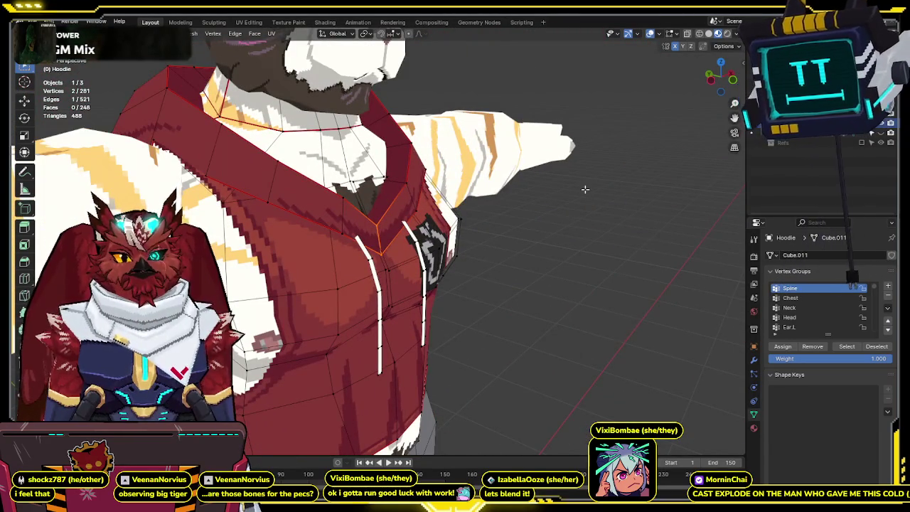
middle_click_drag(585, 189, 496, 184)
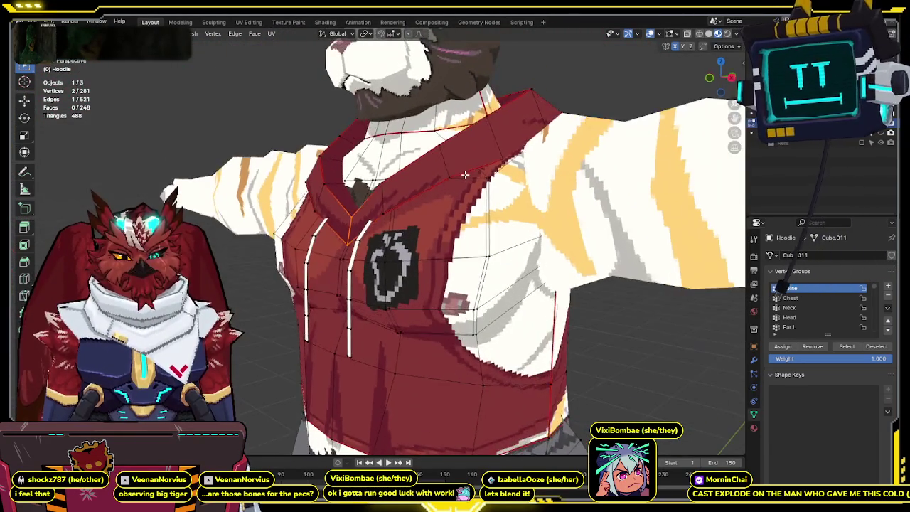
key("ctrl+Tab")
mouse_move(542, 173)
middle_mouse_down()
mouse_move(516, 295)
mouse_move(445, 243)
mouse_move(500, 238)
mouse_move(289, 230)
mouse_move(457, 235)
mouse_move(441, 259)
mouse_move(435, 184)
middle_mouse_up()
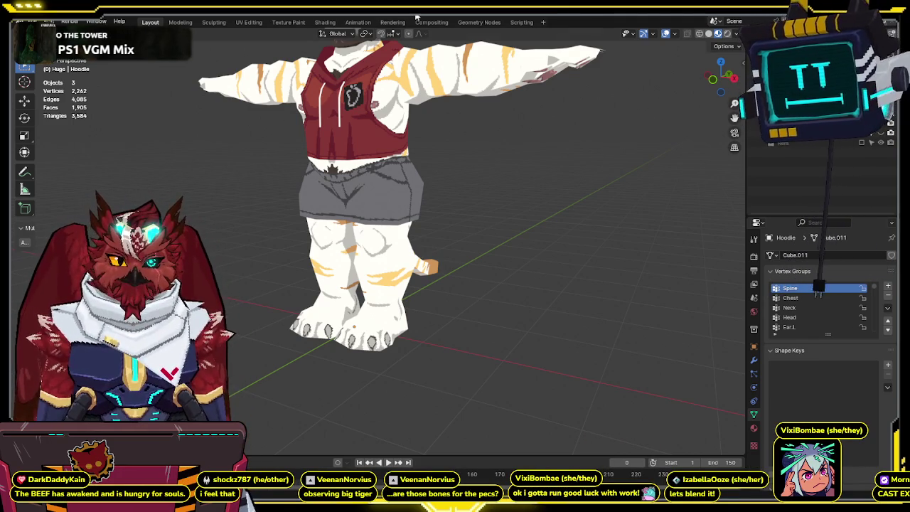
Review the tiger in side and front orthographic views, then switch to Solid shading.
mouse_move(506, 160)
middle_mouse_down()
mouse_move(542, 225)
mouse_move(494, 246)
mouse_move(487, 181)
middle_mouse_up()
key("KP_3")
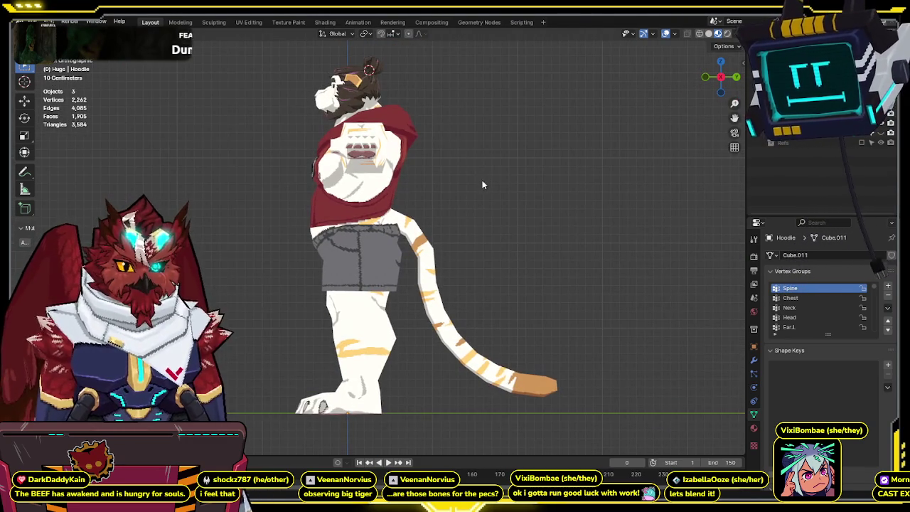
mouse_move(471, 226)
middle_mouse_down("shift")
mouse_move(460, 203)
mouse_move(470, 215)
middle_mouse_up("shift")
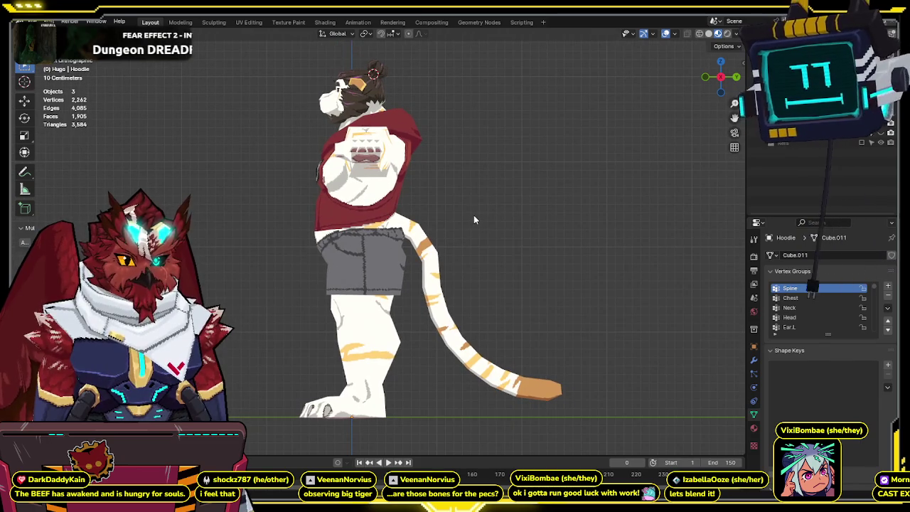
key("Tab")
key("Tab")
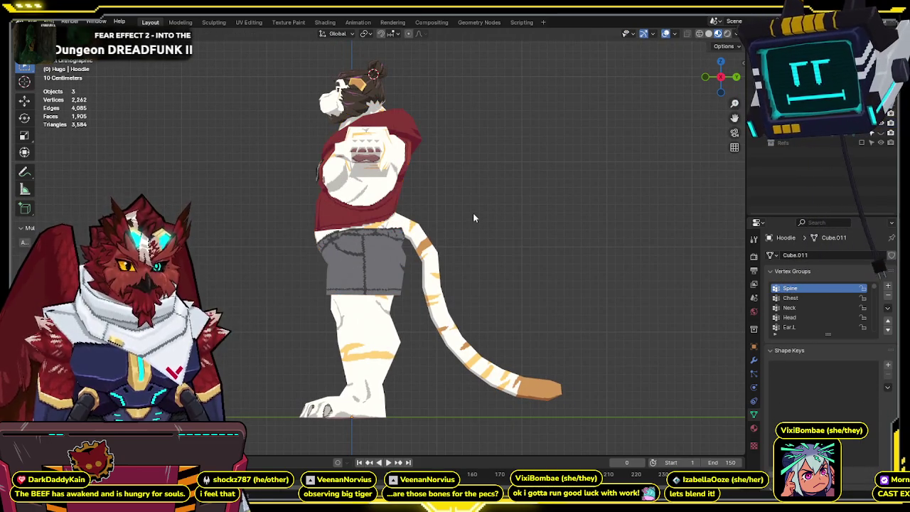
middle_click_drag(474, 212, 428, 226)
key("KP_1")
middle_click_drag(537, 228, 548, 232)
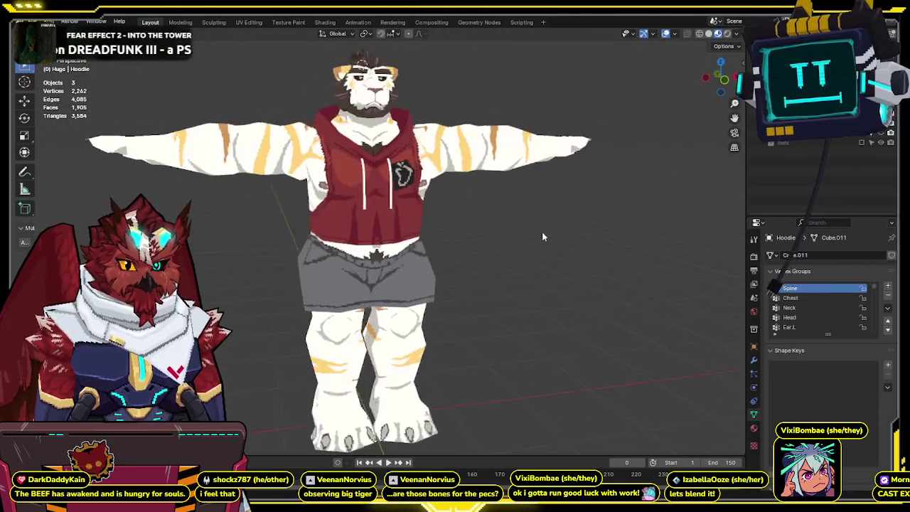
key("KP_1")
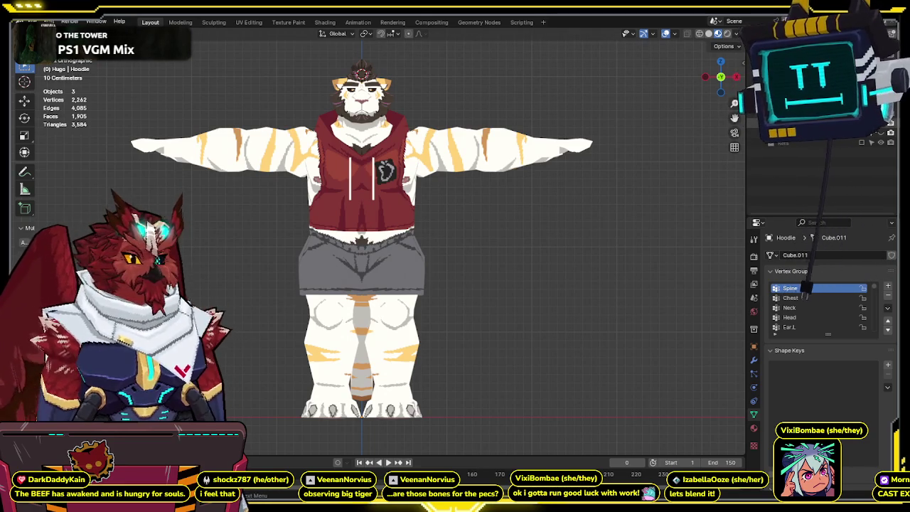
key("z")
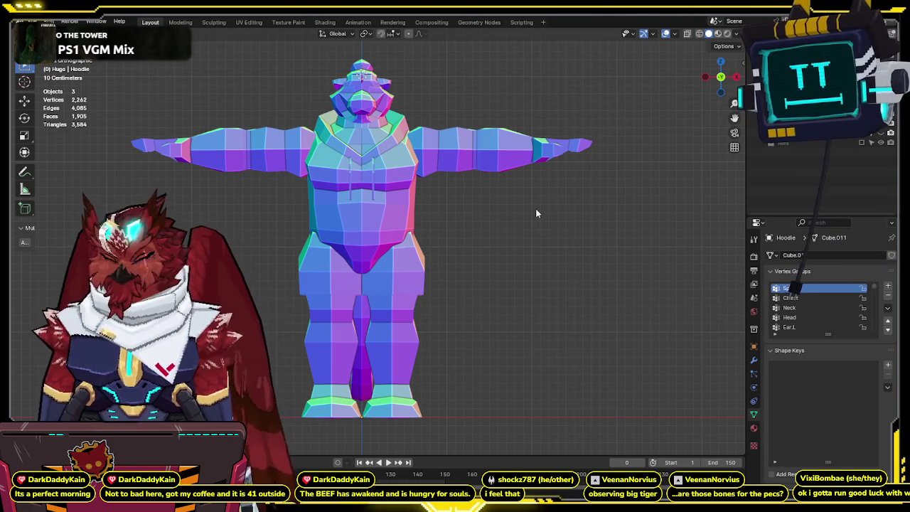
Inspect the torso by toggling the hoodie's visibility, then select the Shirtless torso object.
left_click(738, 77)
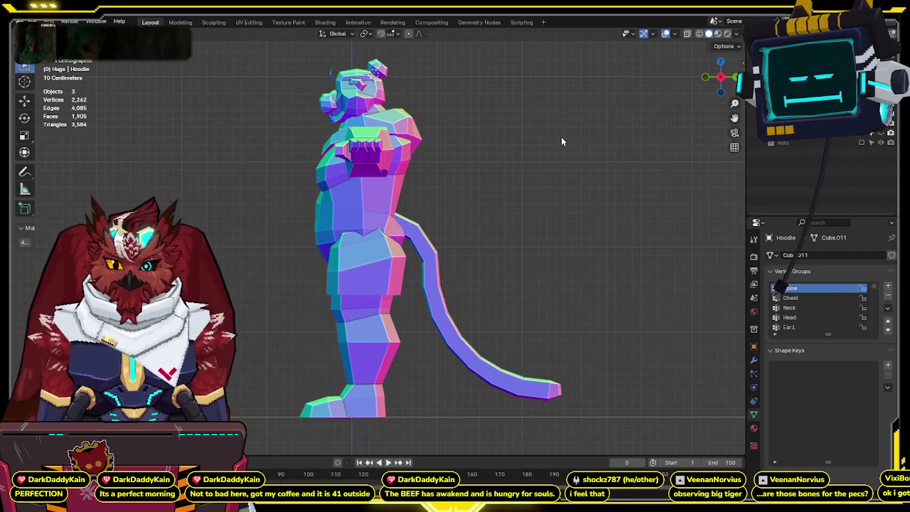
mouse_move(546, 210)
middle_mouse_down("shift")
mouse_move(524, 167)
mouse_move(517, 180)
middle_mouse_up("shift")
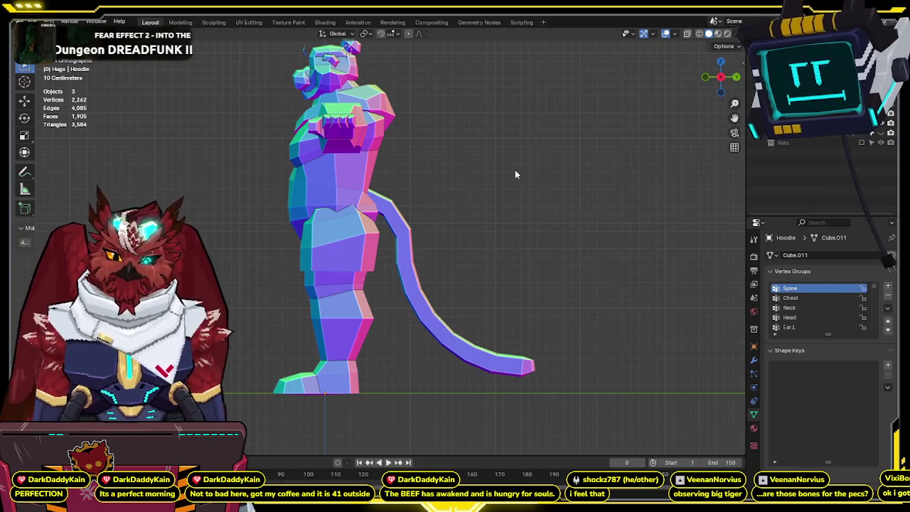
middle_click_drag(515, 170, 515, 175, "shift")
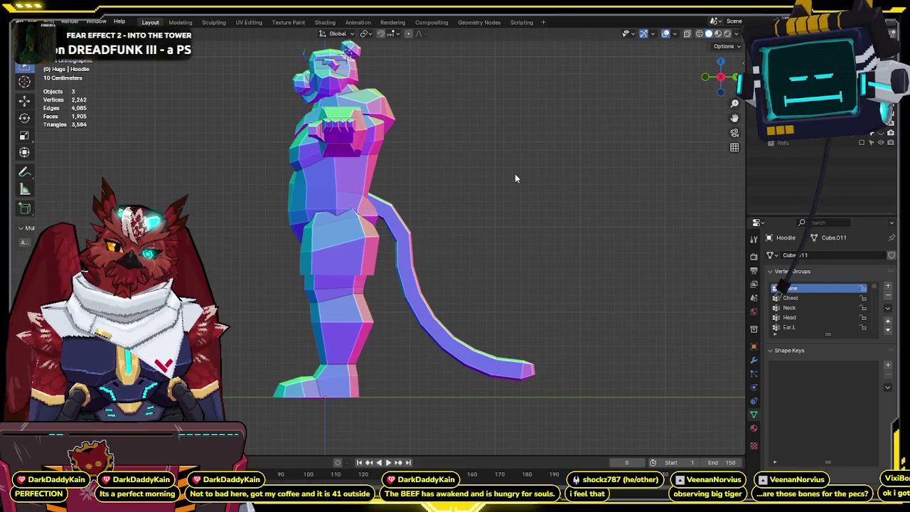
left_click_drag(722, 91, 697, 81)
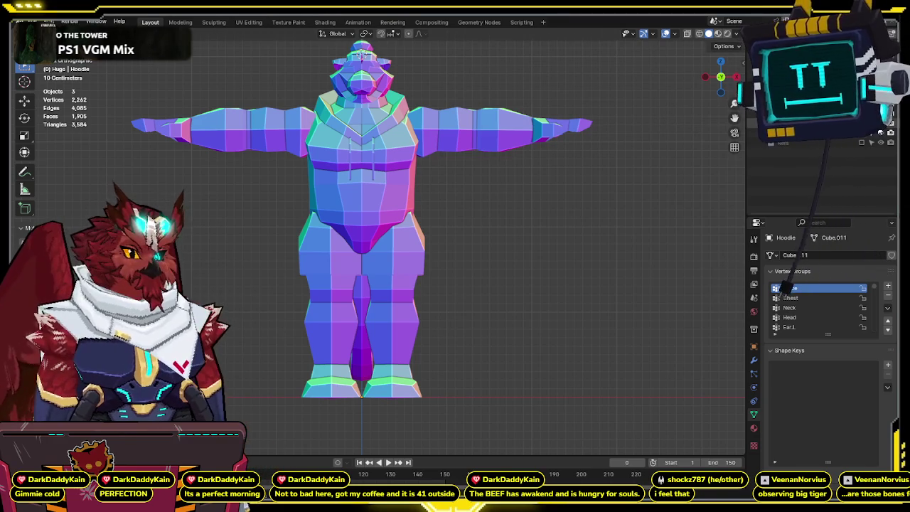
left_click(881, 134)
left_click(881, 133)
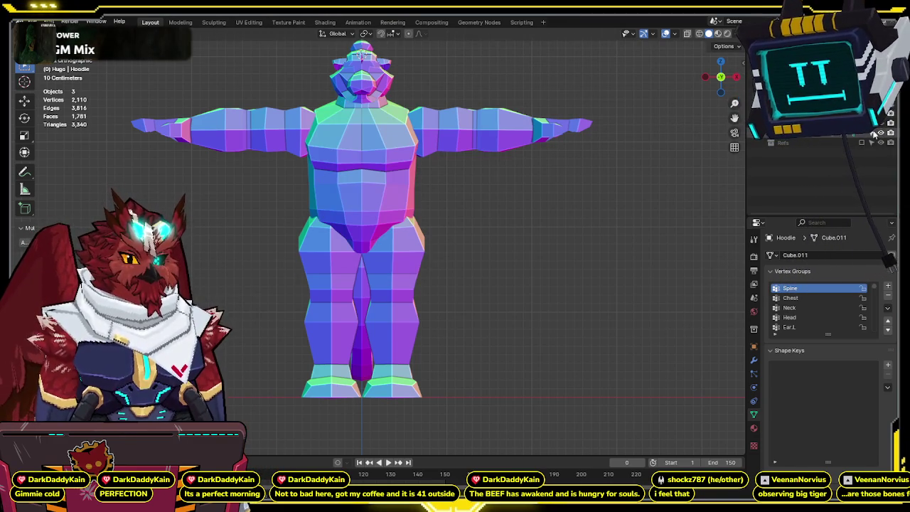
middle_click_drag(580, 121, 588, 143, "shift")
left_click(388, 155)
middle_click_drag(431, 133, 418, 173, "shift")
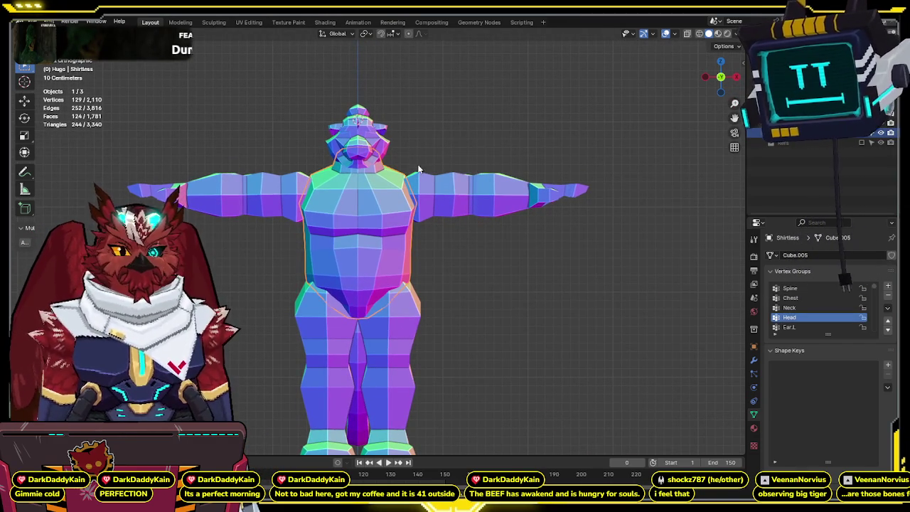
Show the Refs collection and select its first reference image.
left_click(862, 142)
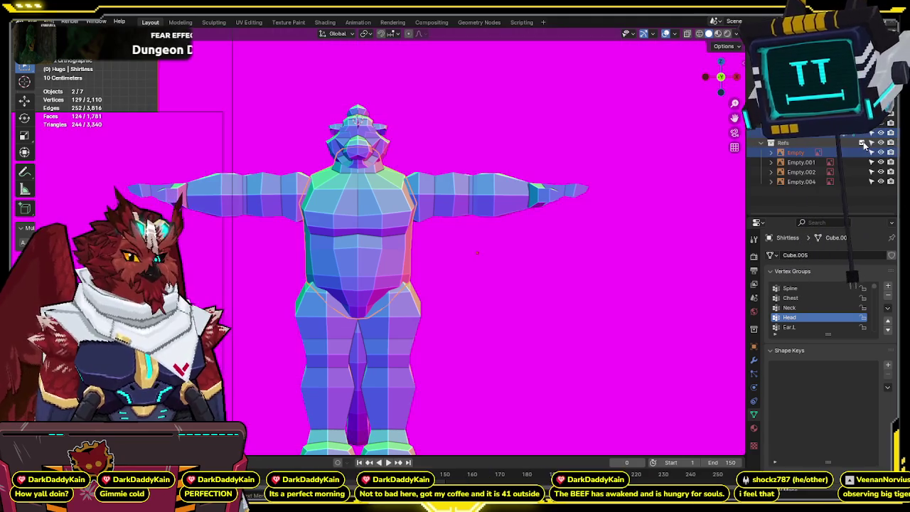
scroll(569, 190, "down", 5)
left_click(795, 153)
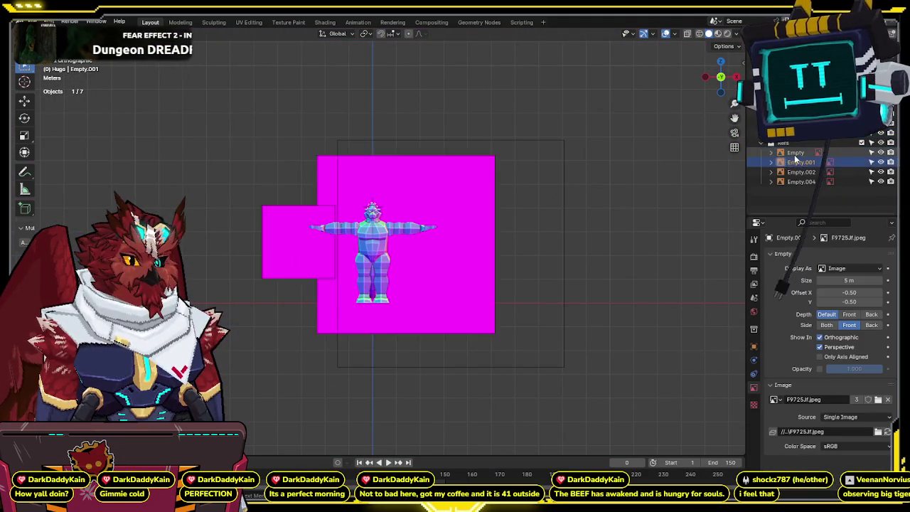
Delete the old reference images and make the Refs collection active.
left_click(799, 180, "shift")
key("x")
left_click(672, 200)
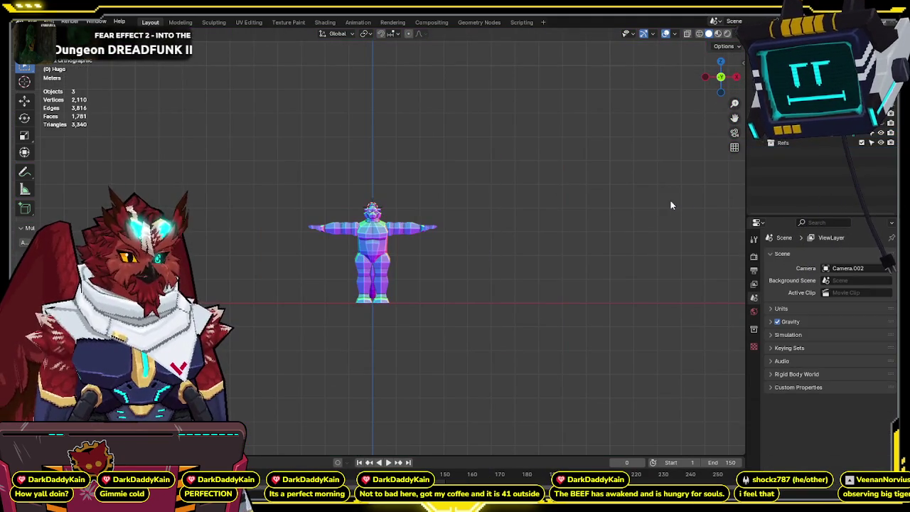
left_click(790, 145)
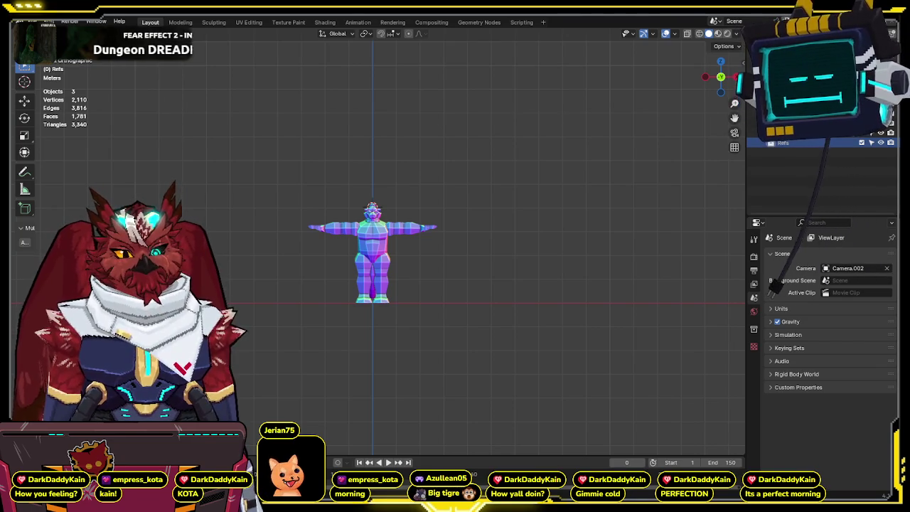
Place the turnaround reference image behind the character and scale it up.
scroll(377, 241, "up", 5)
middle_click_drag(530, 187, 548, 193, "shift")
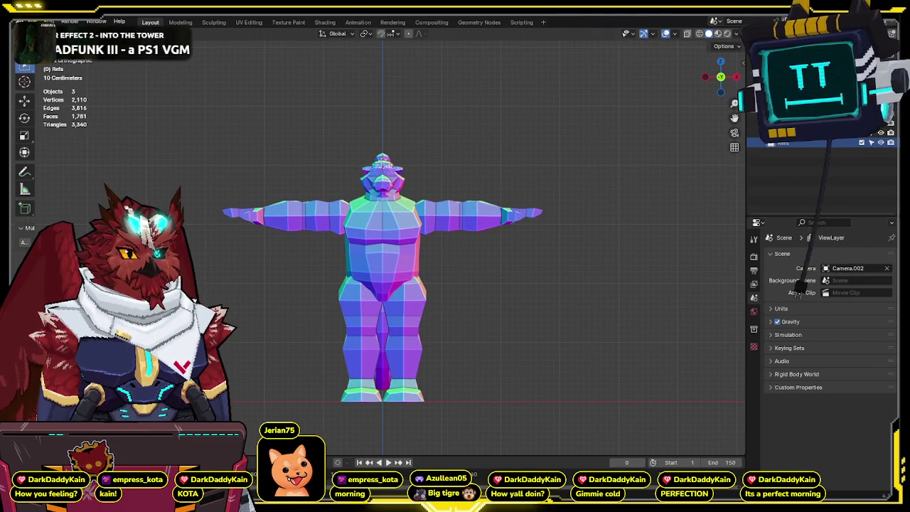
mouse_move(575, 167)
left_mouse_down()
mouse_move(569, 147)
mouse_move(498, 188)
mouse_move(481, 253)
left_mouse_up()
key("s")
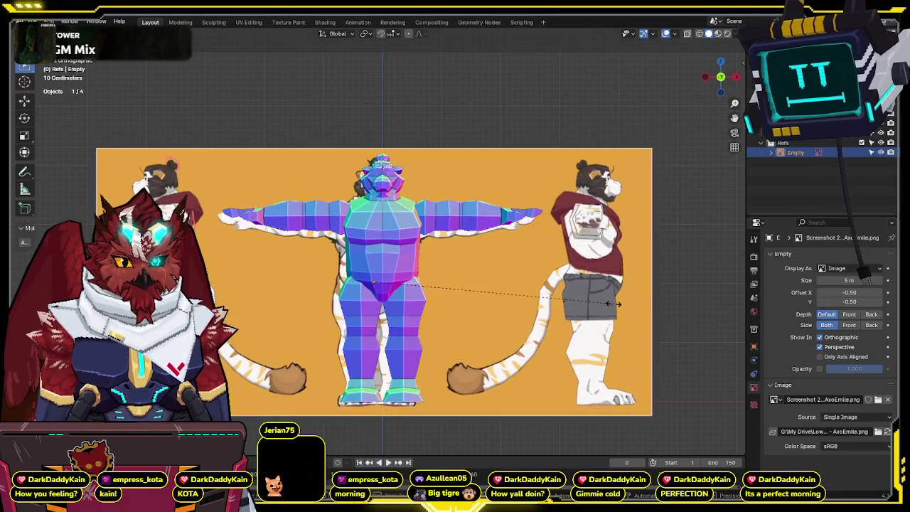
Confirm the reference sheet's enlarged size and position, viewing it through X-ray.
left_click(599, 324)
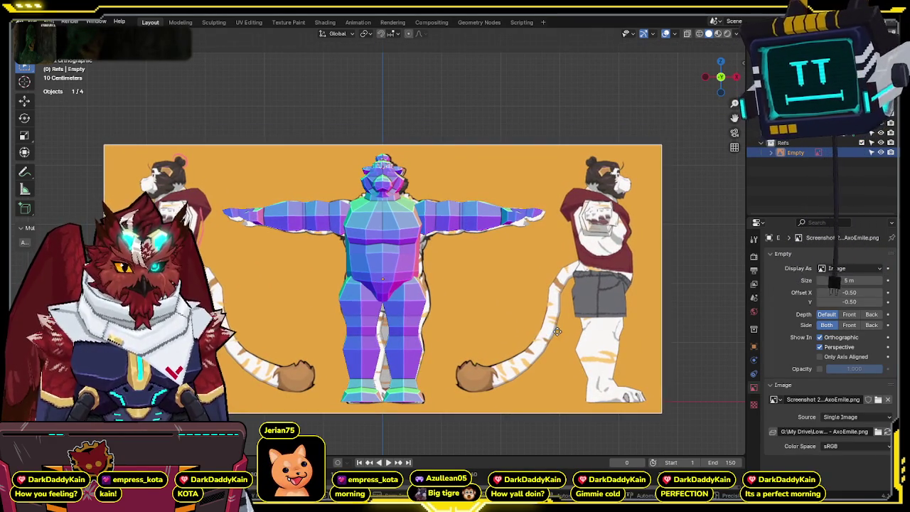
middle_click_drag(554, 323, 548, 252, "shift")
key("alt+z")
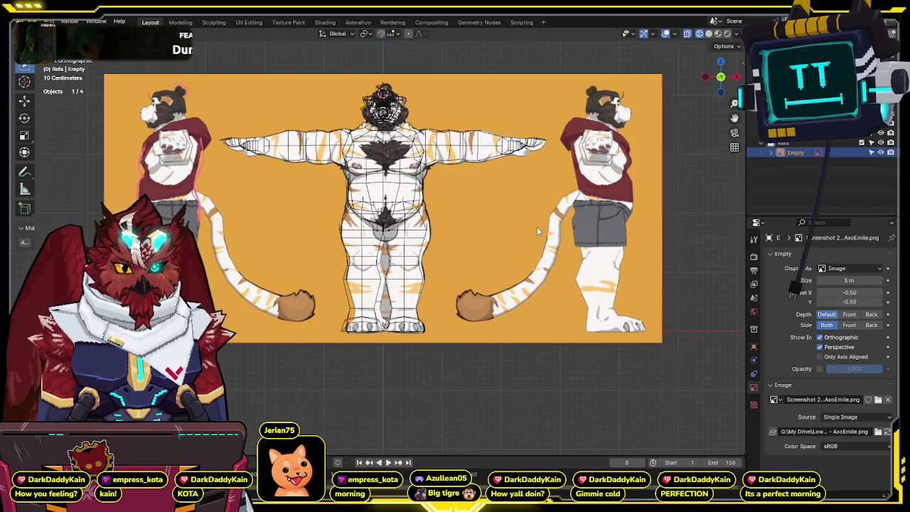
scroll(498, 206, "up", 3)
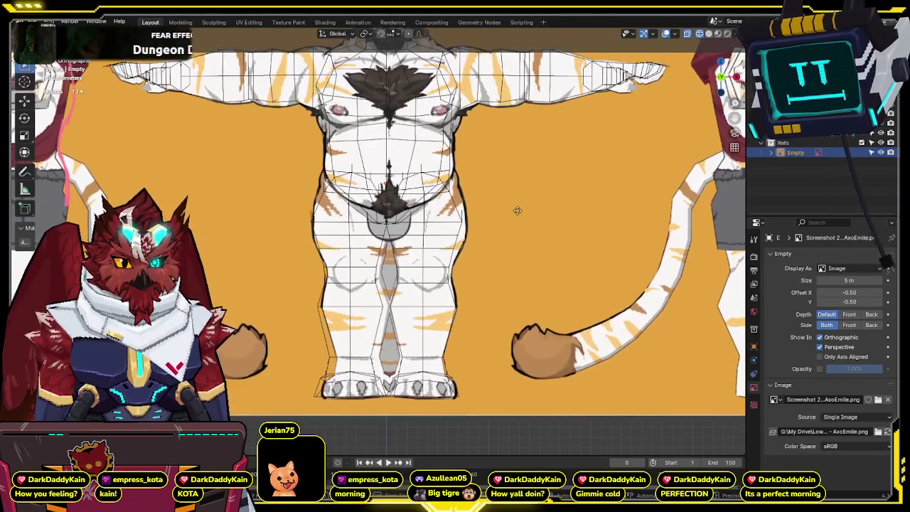
left_click(517, 212)
Shift the reference sheet along X and Z to line its front view up with the body.
middle_click_drag(517, 215, 520, 244, "shift")
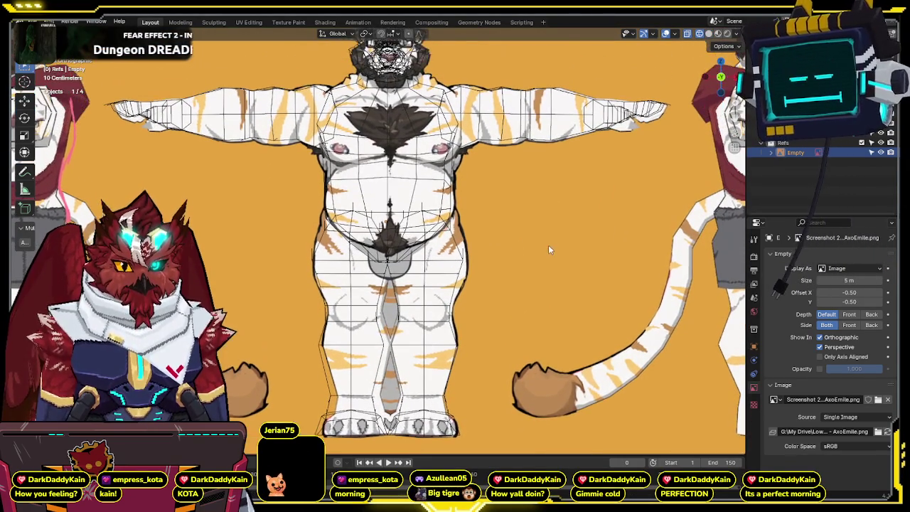
key("g")
key("x")
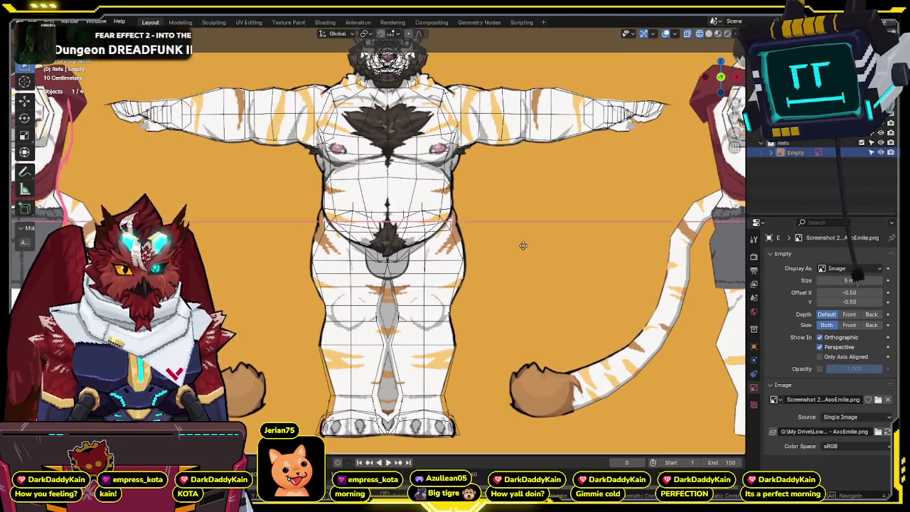
scroll(523, 246, "down", 2)
key("z")
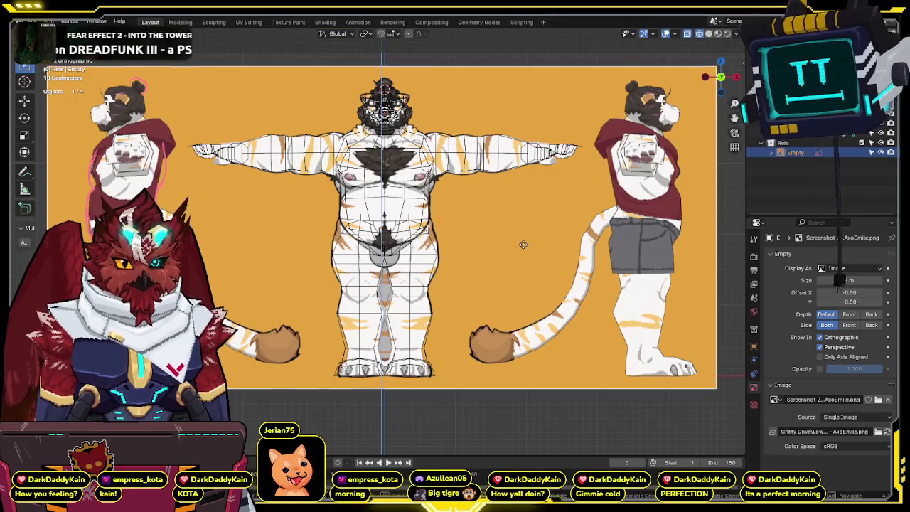
key("y")
left_click(523, 245)
Toggle X-ray repeatedly to compare the head and body against the front reference.
middle_click_drag(524, 244, 528, 323, "shift")
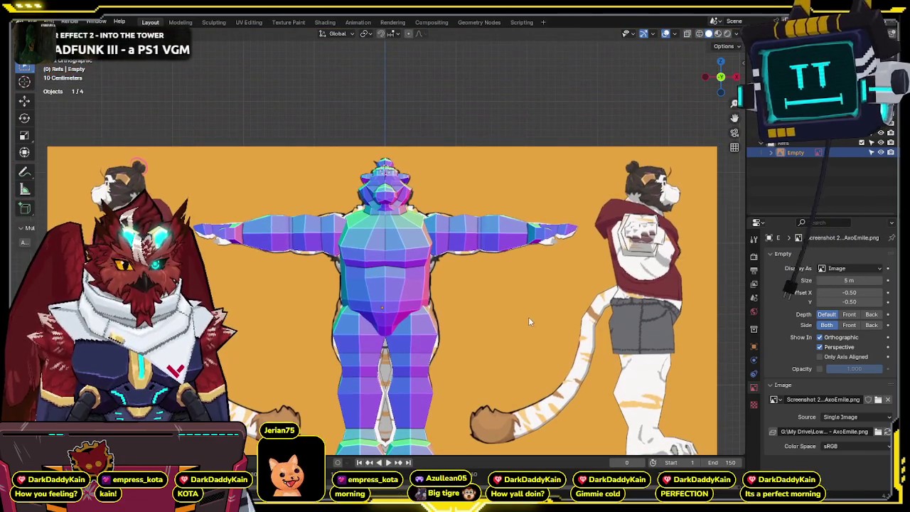
key("alt+z")
key("alt+z")
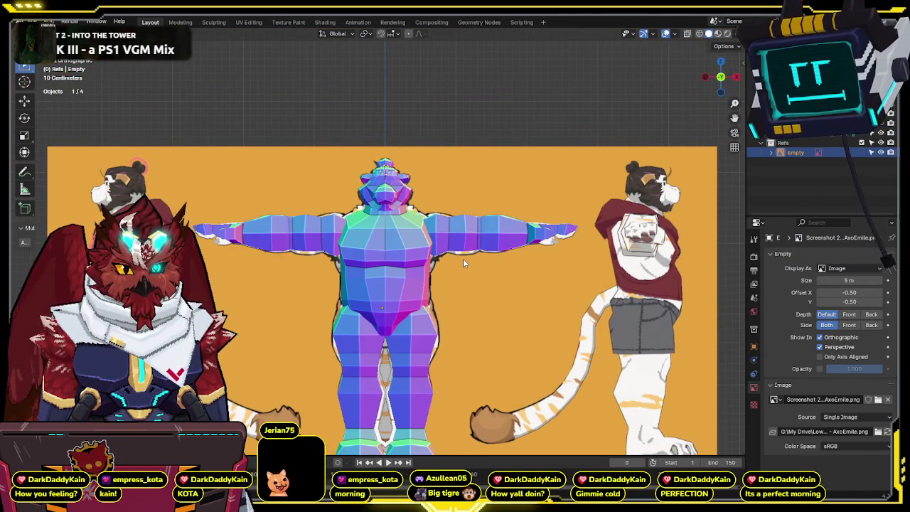
key("alt+z")
scroll(470, 265, "up", 2)
scroll(470, 265, "up", 2)
scroll(470, 266, "up", 2)
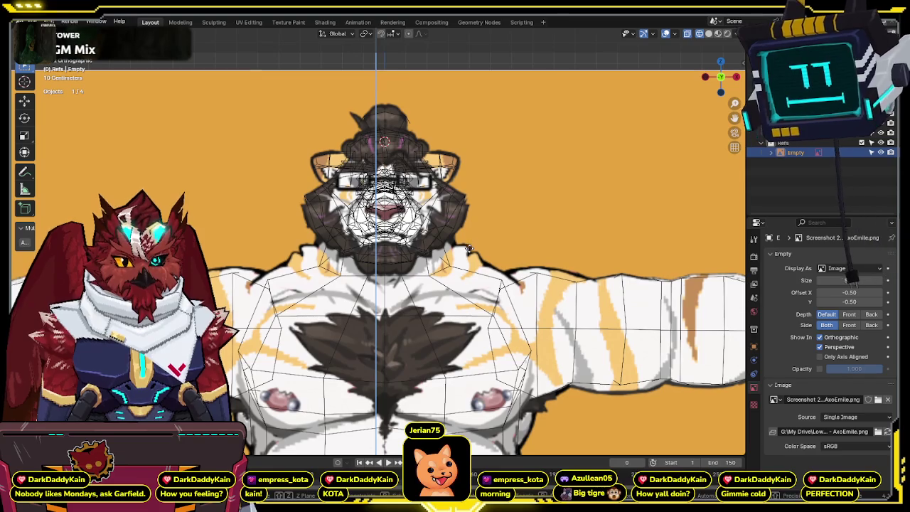
key("alt+z")
key("alt+z")
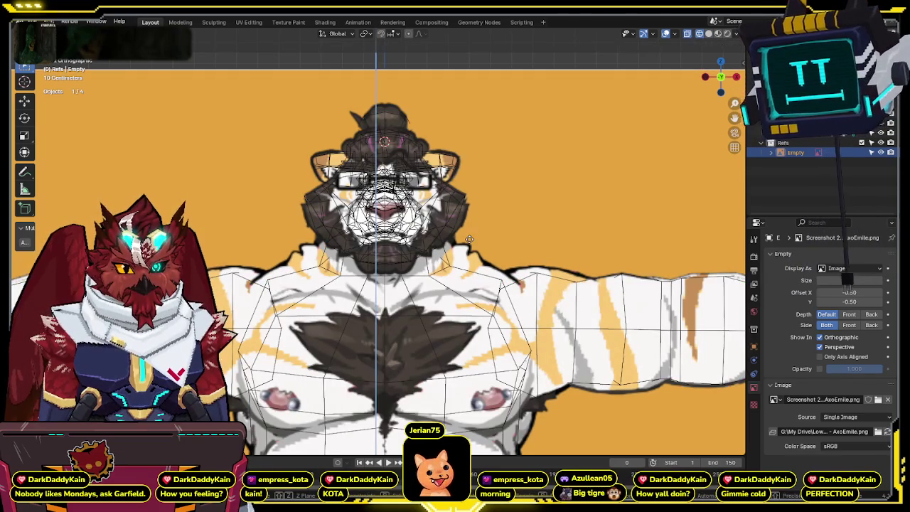
scroll(469, 239, "down", 2)
scroll(470, 239, "down", 2)
key("alt+z")
scroll(477, 234, "up", 2)
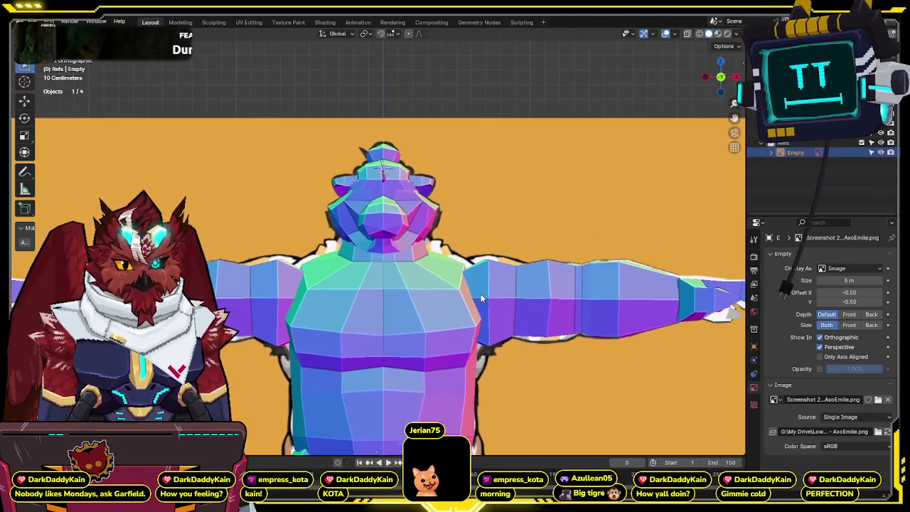
key("alt+z")
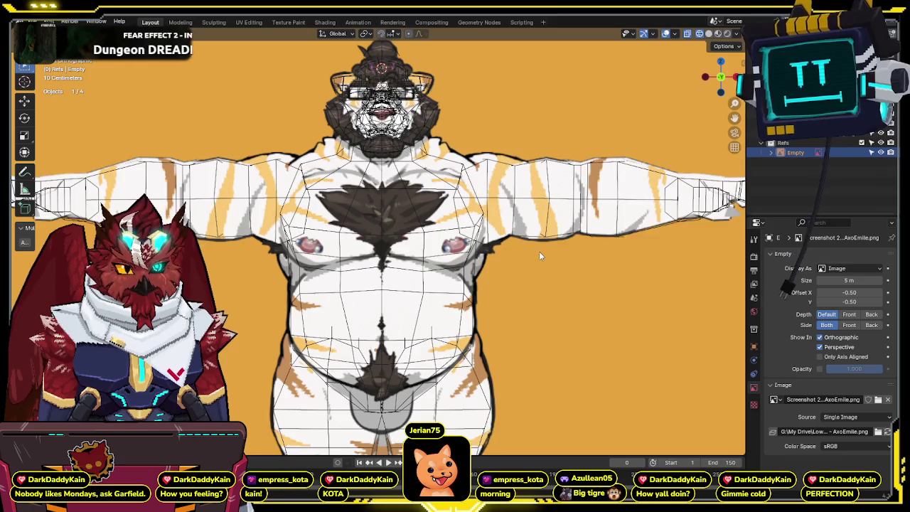
middle_click_drag(539, 251, 544, 266, "shift")
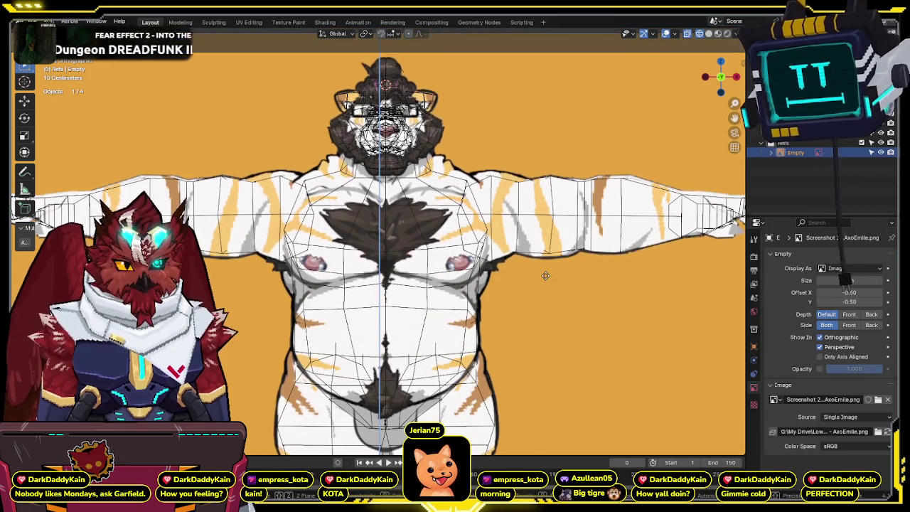
key("alt+z")
scroll(536, 244, "down", 3)
key("alt+z")
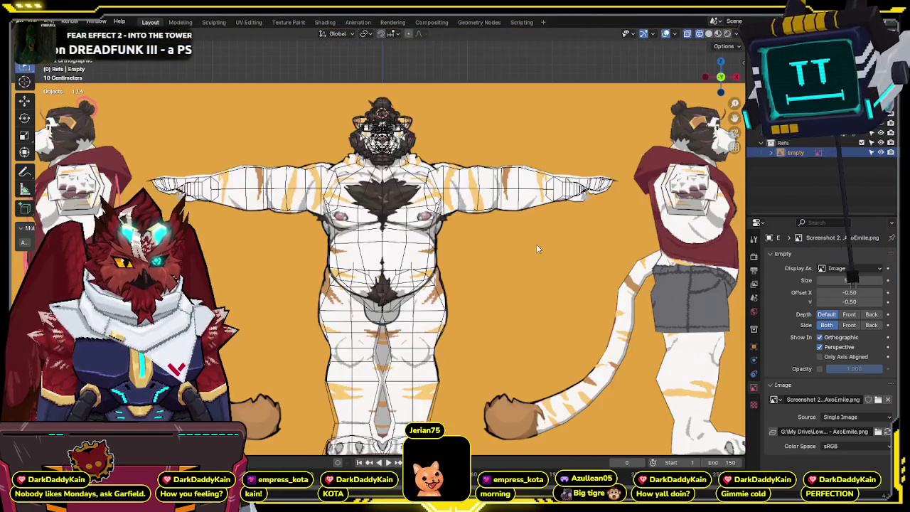
scroll(534, 243, "down", 3)
key("alt+z")
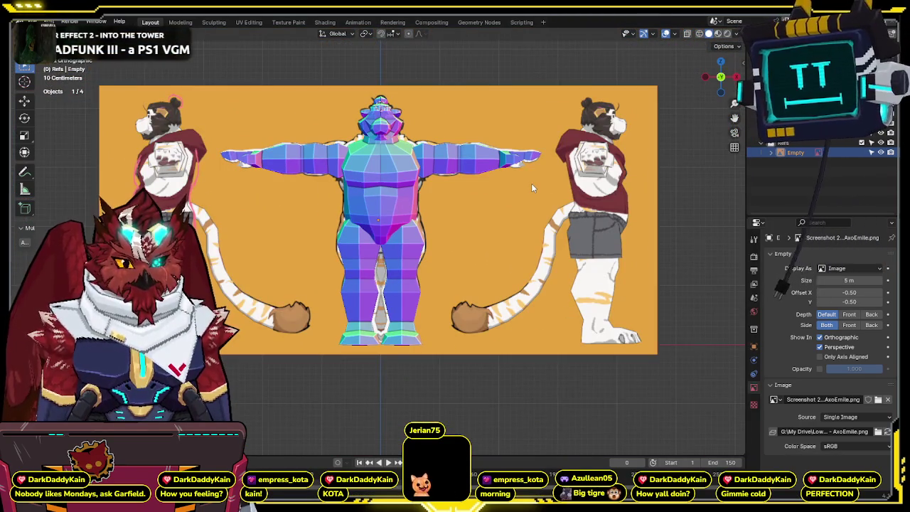
key("alt+z")
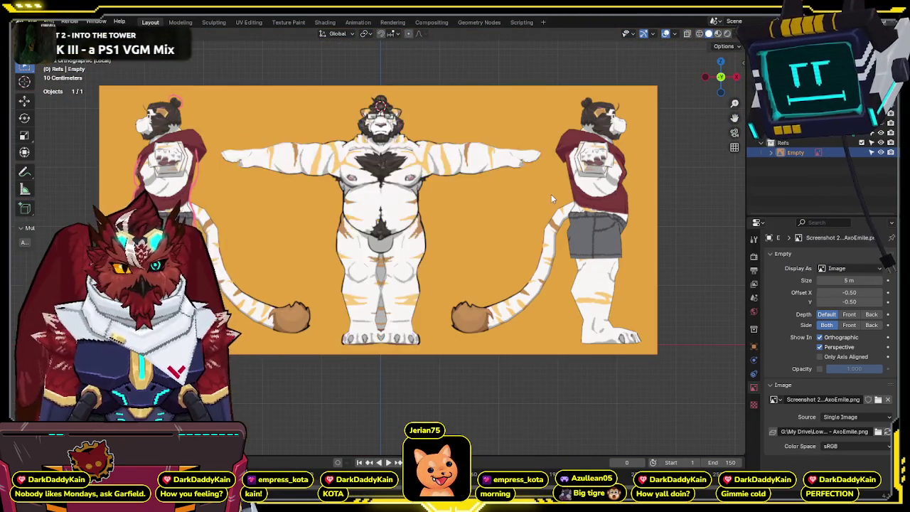
key("alt+z")
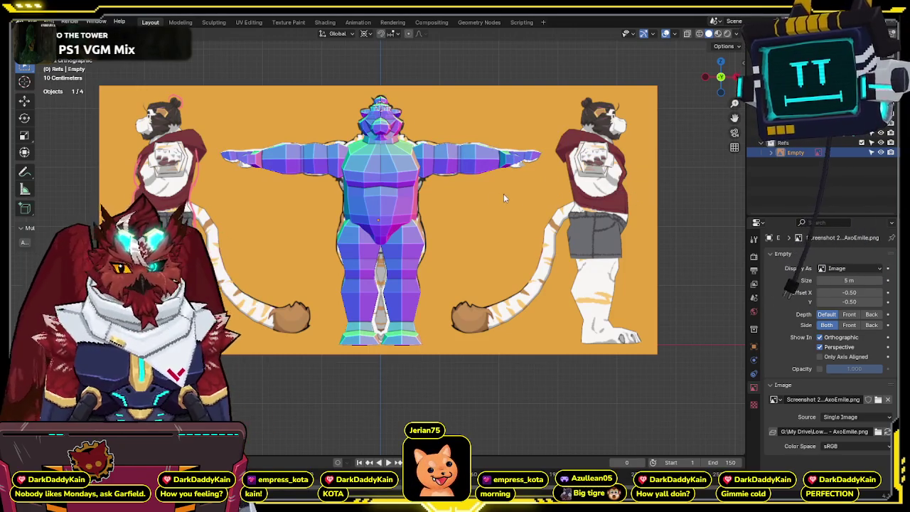
key("alt+z")
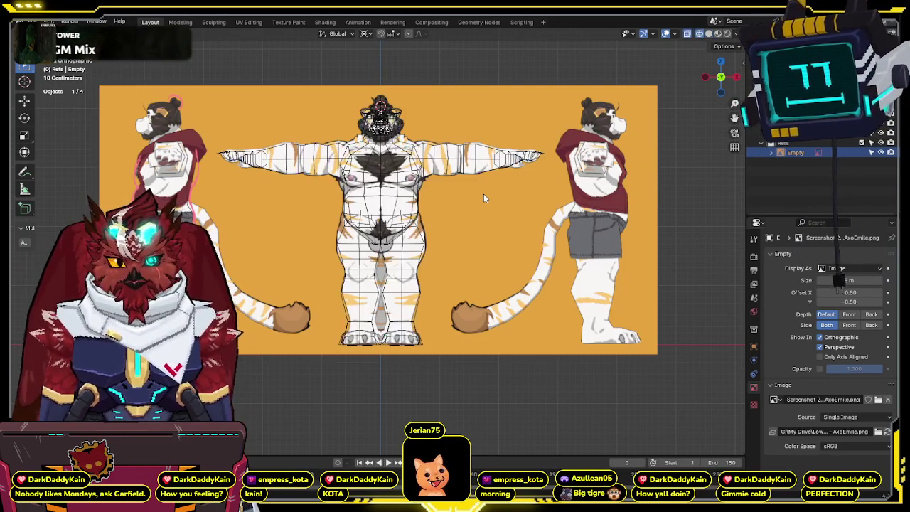
key("alt+z")
scroll(484, 196, "up", 2)
key("alt+z")
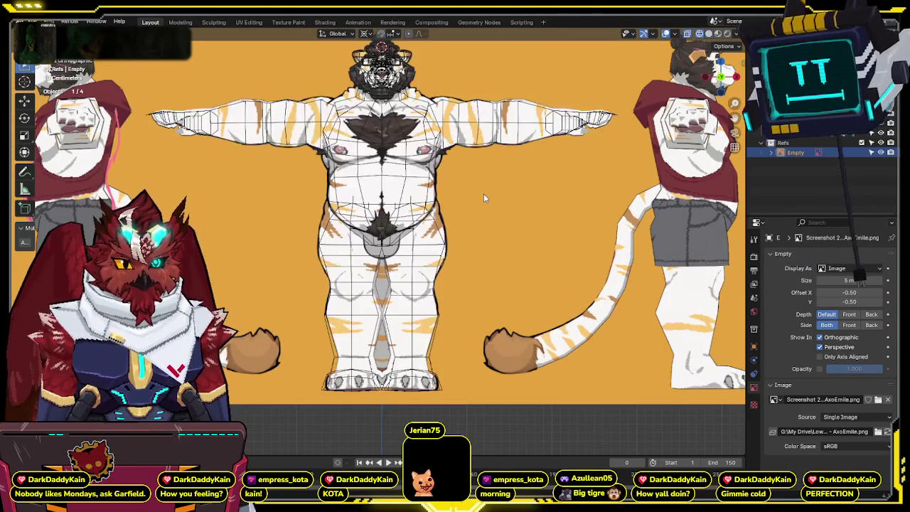
key("alt+z")
scroll(482, 197, "down", 3)
Push the reference sheet back behind the model and check it from the top view.
mouse_move(460, 251)
middle_mouse_down()
mouse_move(418, 289)
mouse_move(505, 278)
middle_mouse_up()
scroll(505, 278, "down", 3)
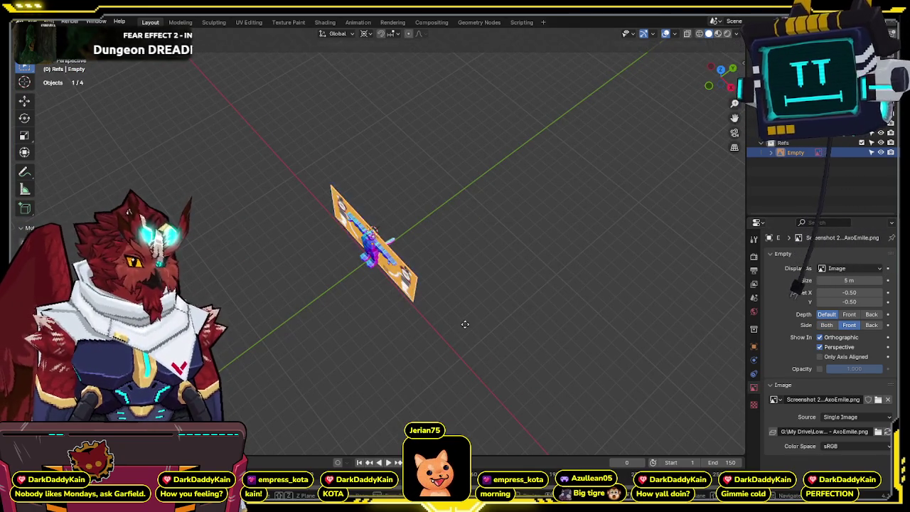
left_click(681, 243)
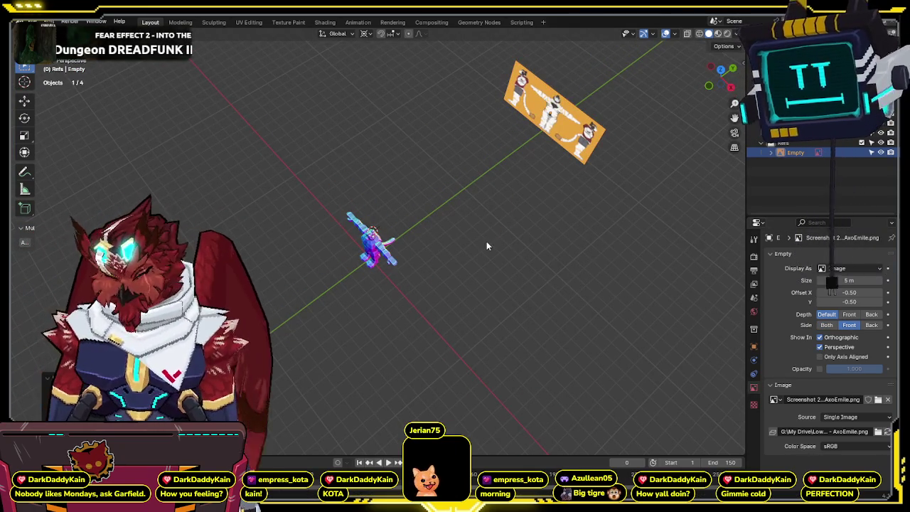
key("KP_7")
scroll(438, 234, "up", 1)
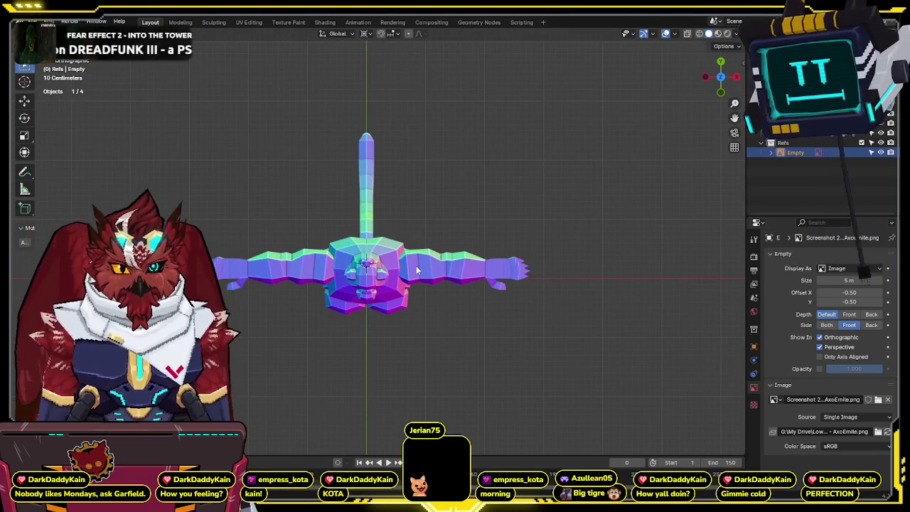
Select the body mesh and apply a Shift+S snap option to it.
left_click(444, 274)
key("shift+s")
left_click(457, 298)
scroll(462, 278, "down", 6)
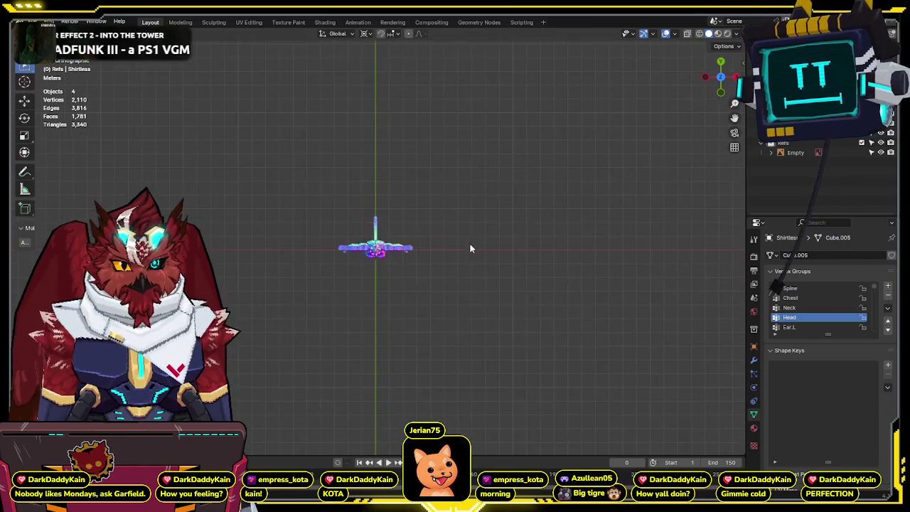
middle_click_drag(469, 248, 433, 137)
Duplicate the front reference sheet and rotate the copy 90° around Z.
left_click(462, 198)
key("shift+d")
key("shift+s")
left_click(496, 195)
key("s")
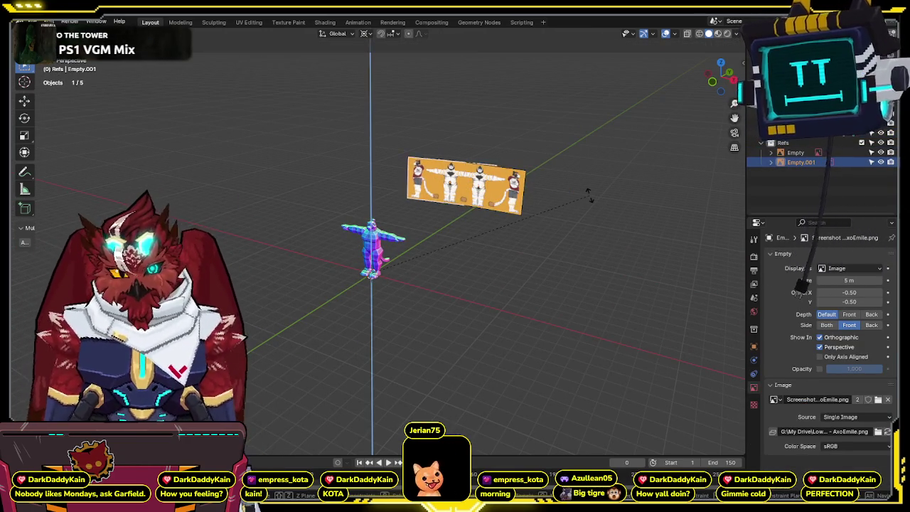
key("r")
key("z")
key("9")
key("0")
key("Return")
Align the sideways reference copy in front orthographic view, checking it through the mesh.
key("KP_1")
scroll(407, 176, "up", 3)
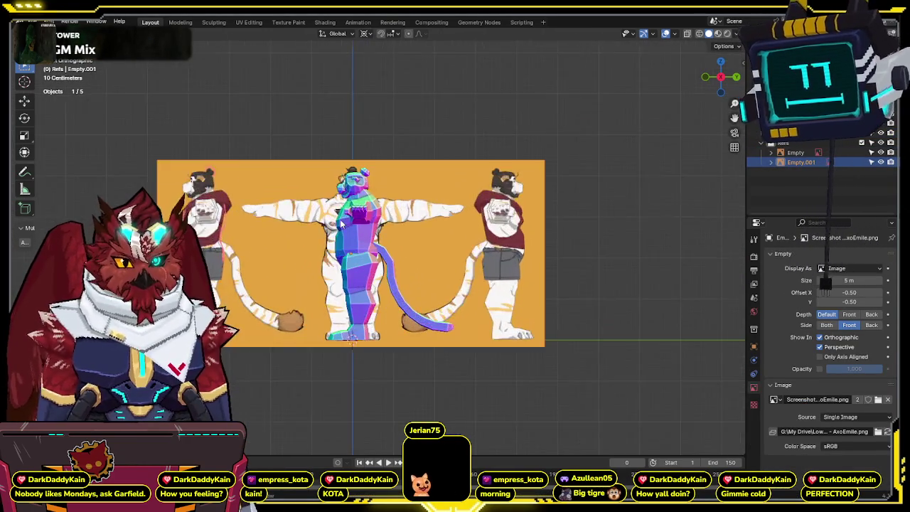
scroll(462, 184, "up", 3)
scroll(604, 192, "up", 2)
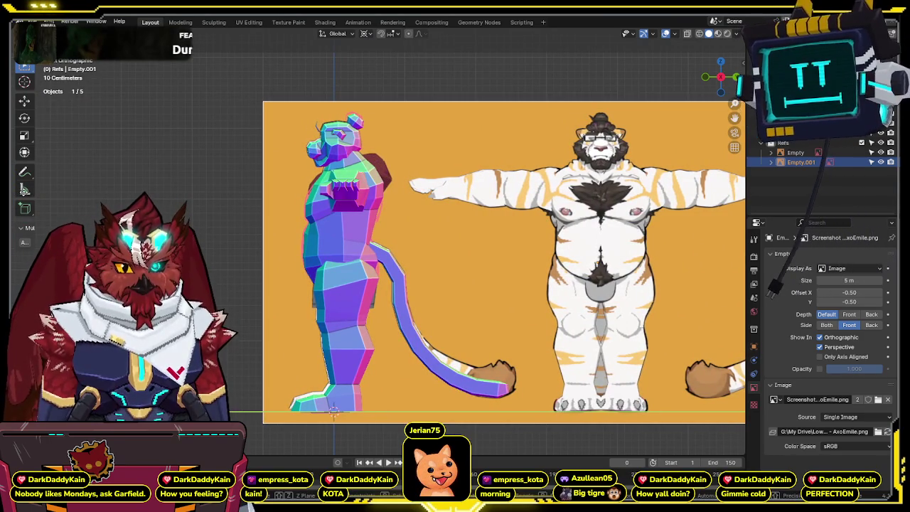
key("Return")
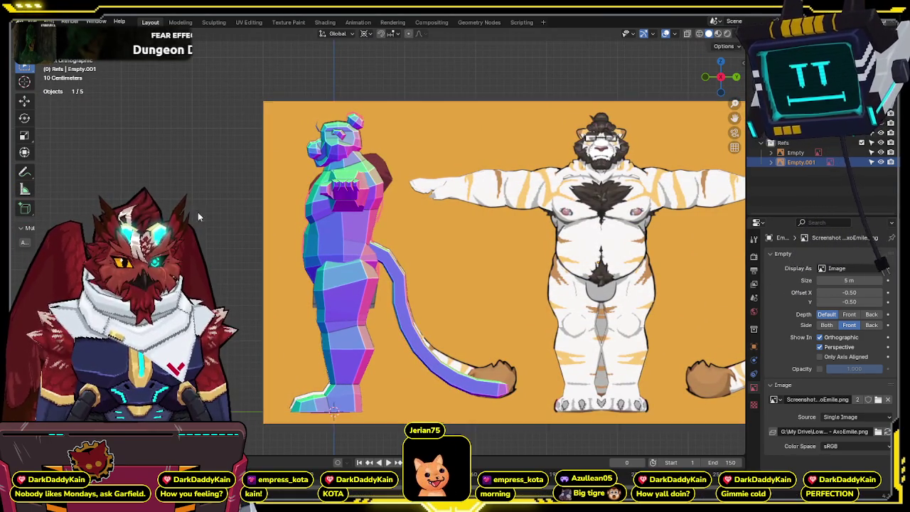
key("shift+z")
middle_click_drag(427, 262, 411, 237, "shift")
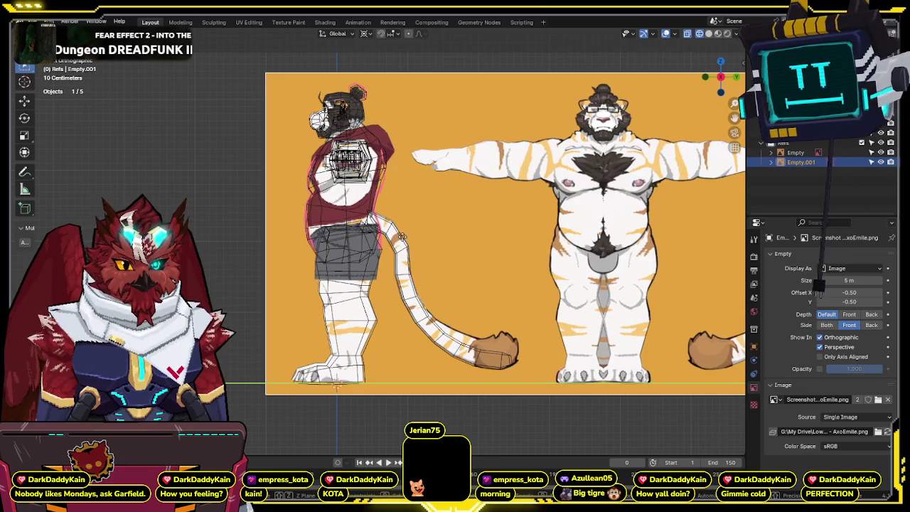
key("shift+z")
scroll(403, 231, "down", 5)
mouse_move(402, 232)
middle_mouse_down()
mouse_move(410, 247)
mouse_move(455, 268)
middle_mouse_up()
left_click(513, 159)
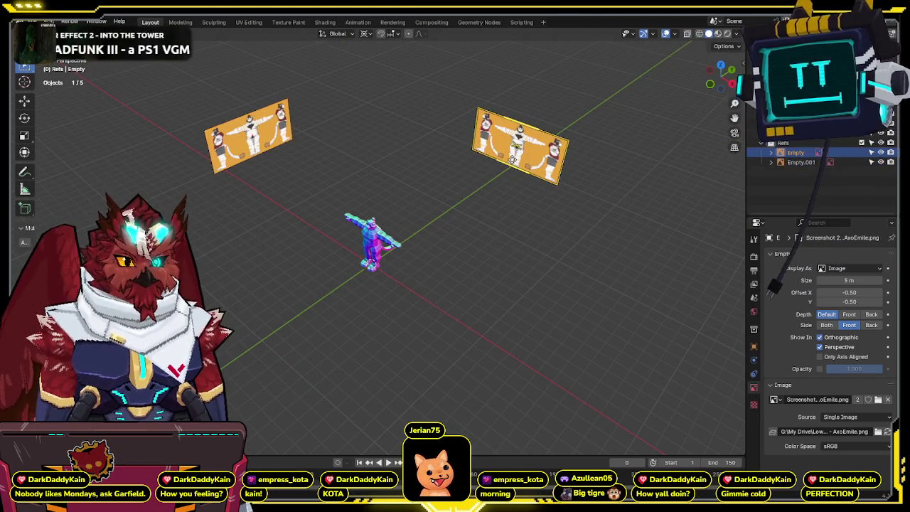
Duplicate the reference image vertically behind the tiger and check it from the front and side views.
key("shift+d")
key("z")
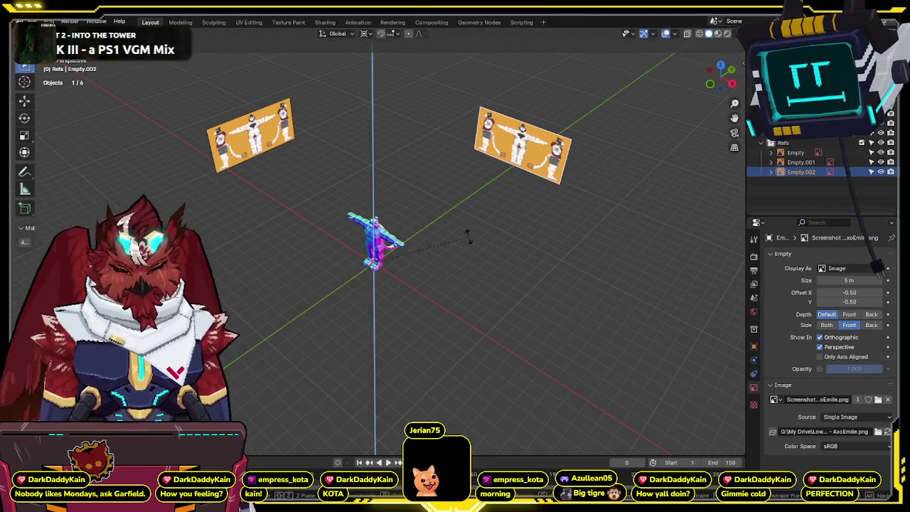
left_click(468, 236)
key("KP_1")
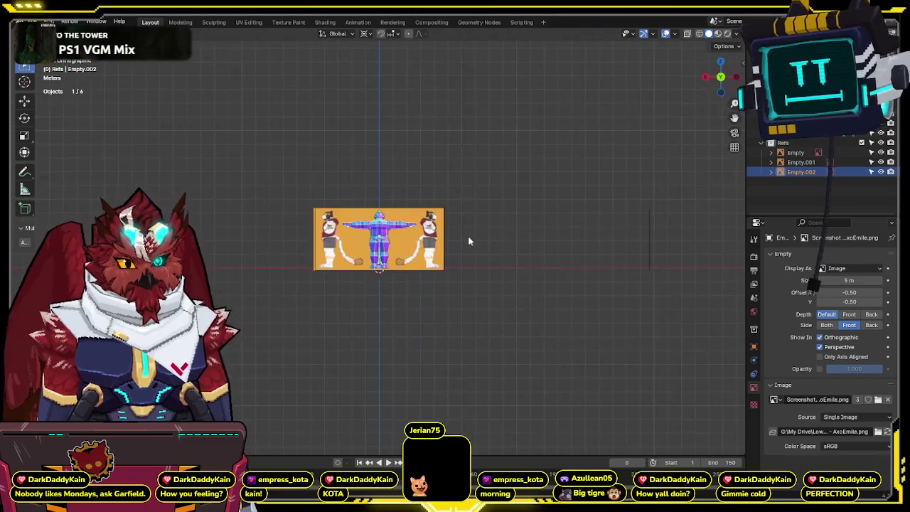
scroll(468, 242, "up", 5)
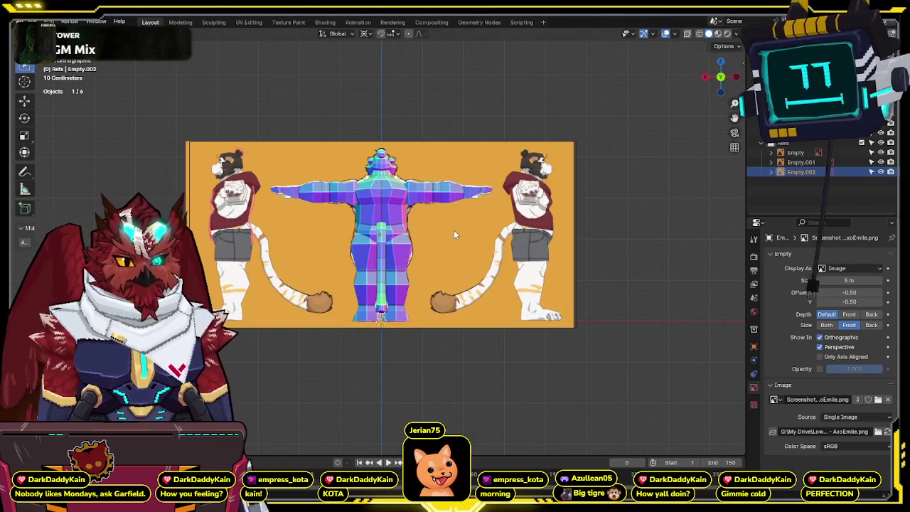
key("KP_3")
Orbit to an angled view and show the tiger with its pixel textures in Material Preview.
mouse_move(405, 230)
middle_mouse_down()
mouse_move(413, 179)
mouse_move(516, 200)
middle_mouse_up()
key("ctrl+Tab")
left_click(490, 218)
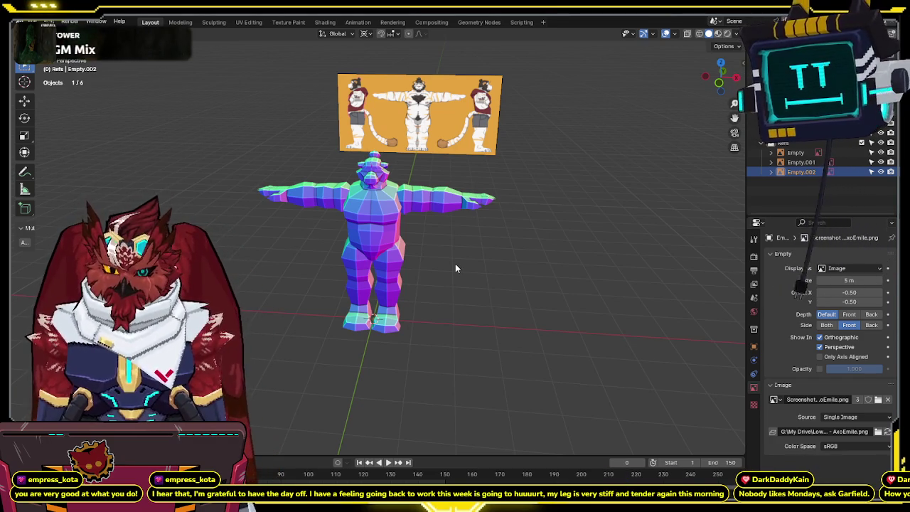
middle_click_drag(457, 263, 427, 270)
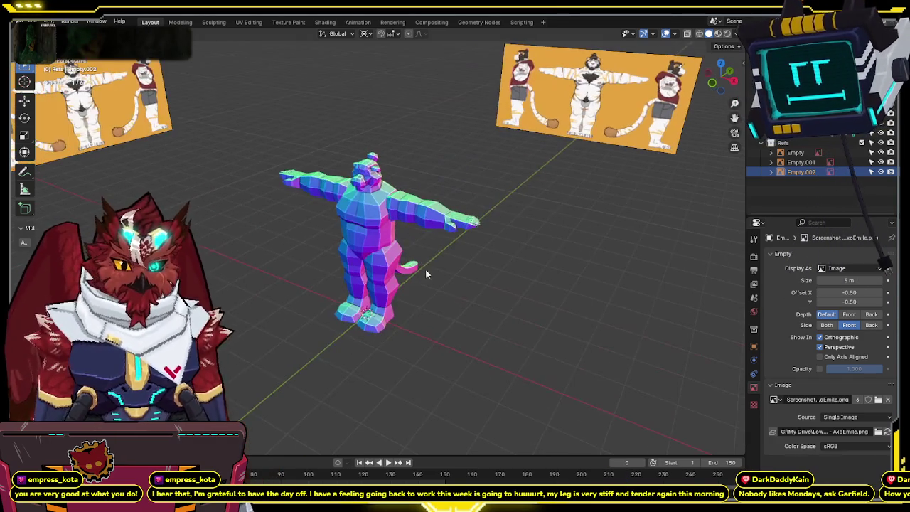
key("ctrl+z")
key("ctrl+z")
left_click(718, 33)
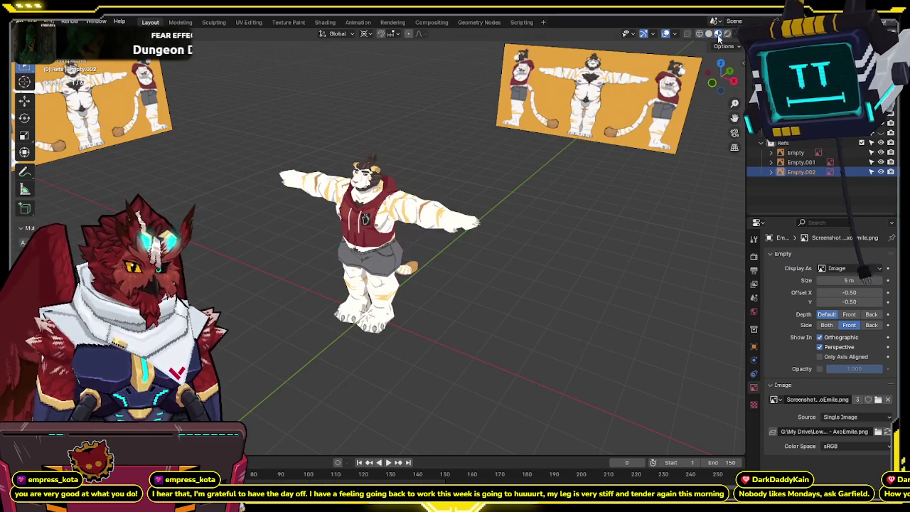
Select the Hoodie mesh from the front view and enter Edit Mode.
scroll(554, 224, "up", 5)
middle_click_drag(554, 224, 565, 230)
key("KP_1")
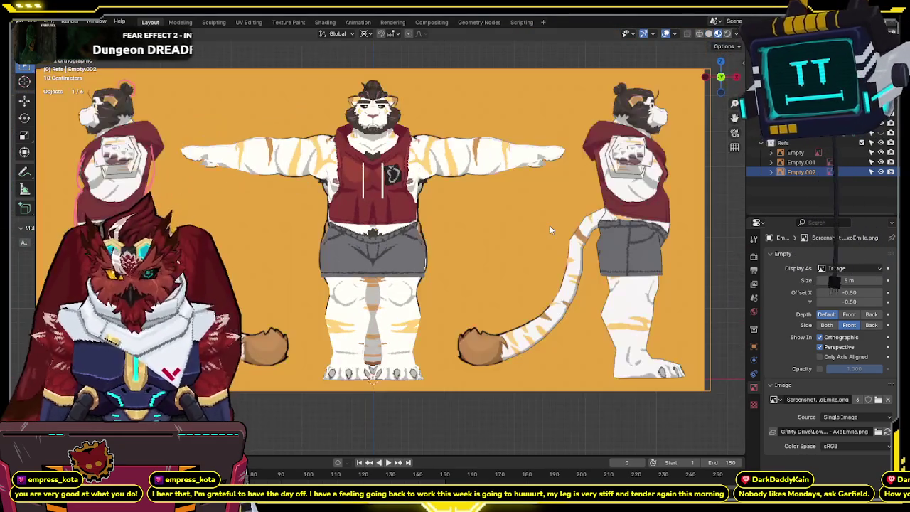
scroll(549, 230, "up", 2)
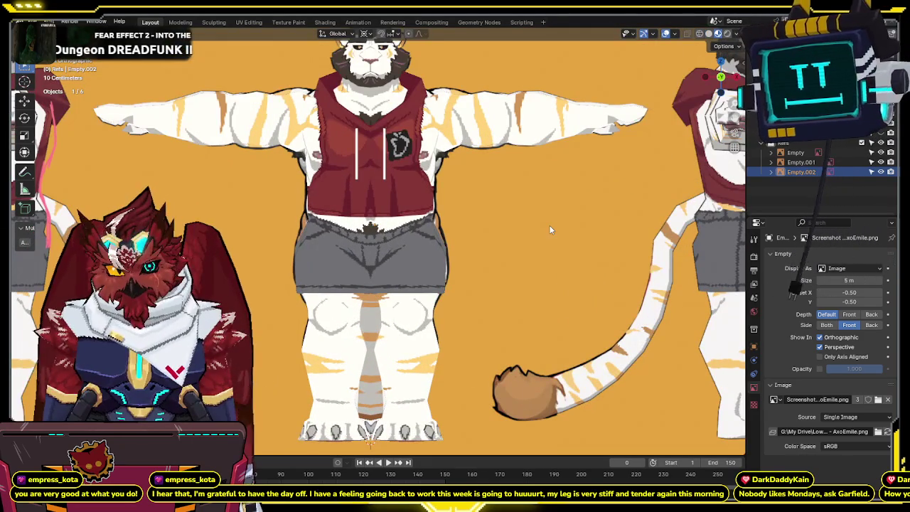
left_click(413, 172)
key("Tab")
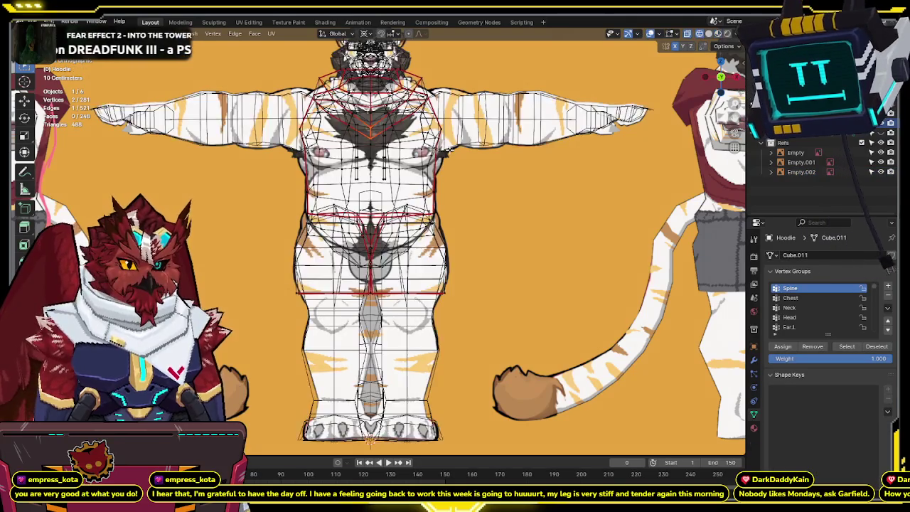
scroll(447, 213, "up", 2)
middle_click_drag(446, 213, 345, 209)
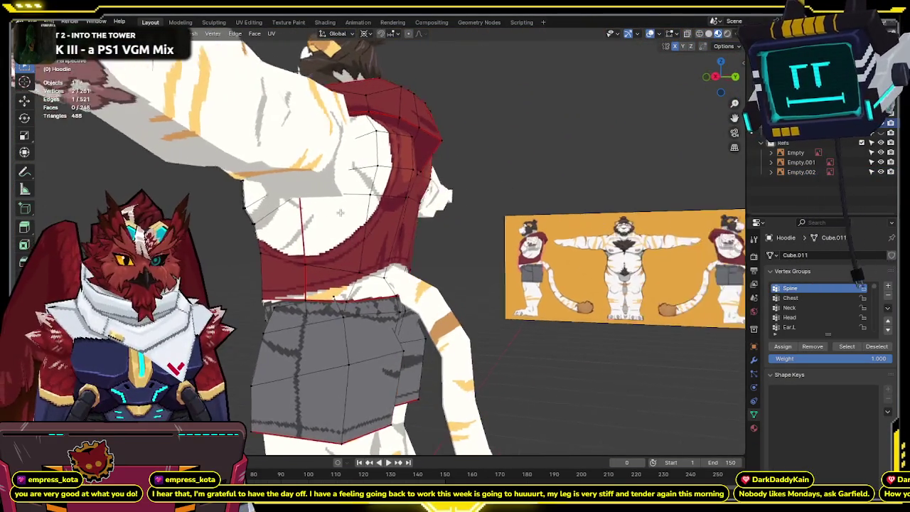
Cut a new edge loop around the hoodie's chest and inspect it from the front in X-ray.
key("ctrl+r")
left_click(346, 209)
middle_click_drag(346, 209, 372, 210)
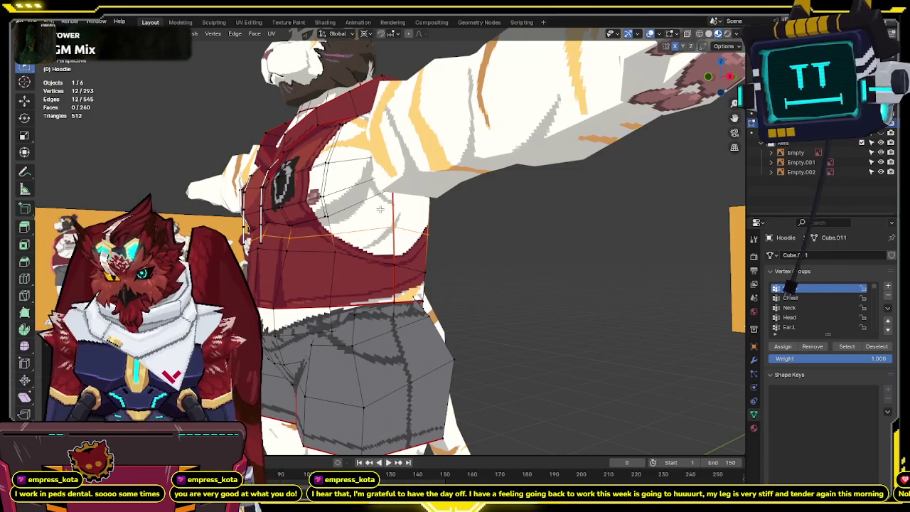
key("KP_1")
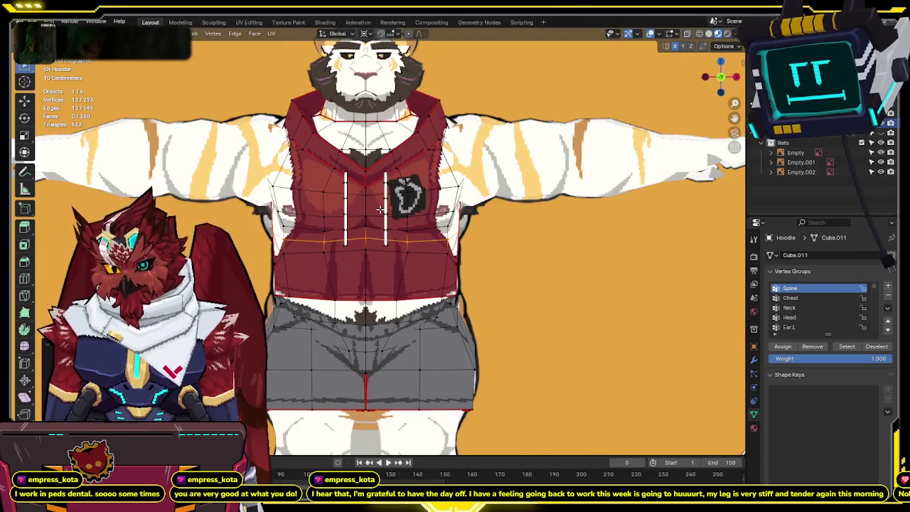
key("KP_8")
key("KP_8")
key("KP_8")
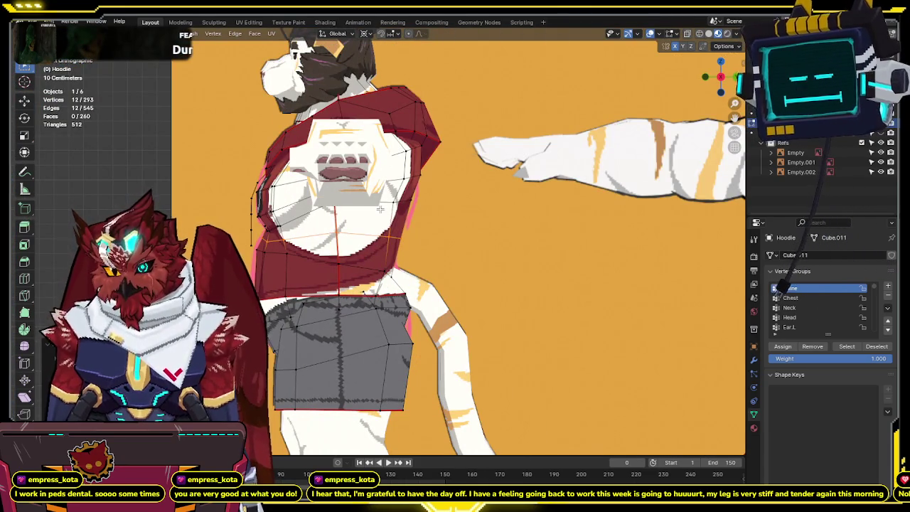
key("KP_1")
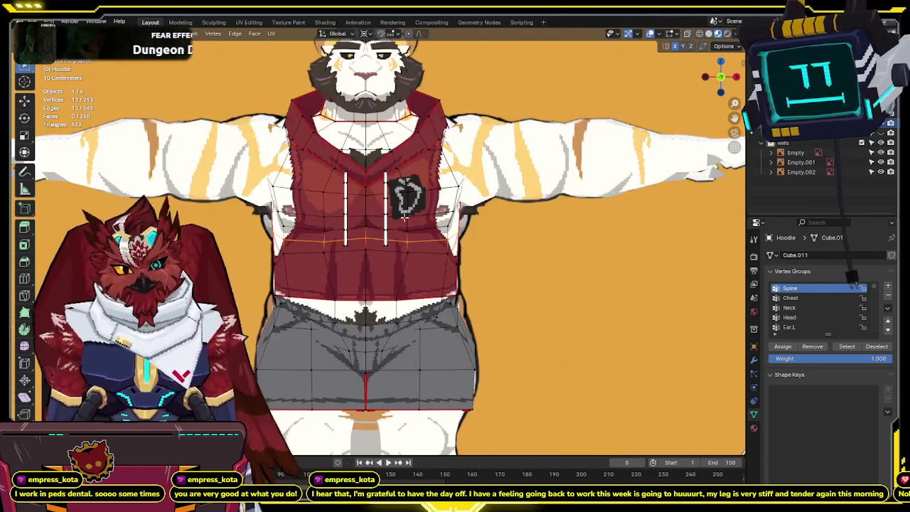
key("alt+z")
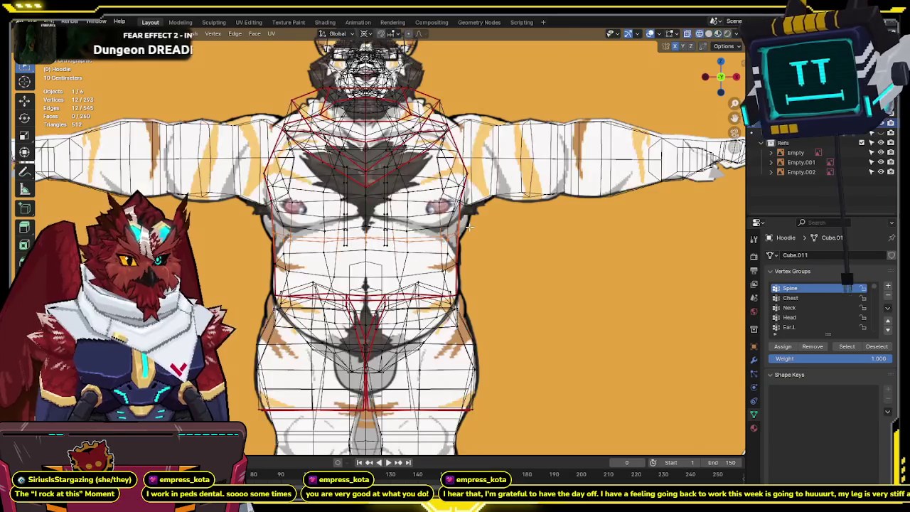
left_click_drag(435, 242, 435, 243)
key("alt+z")
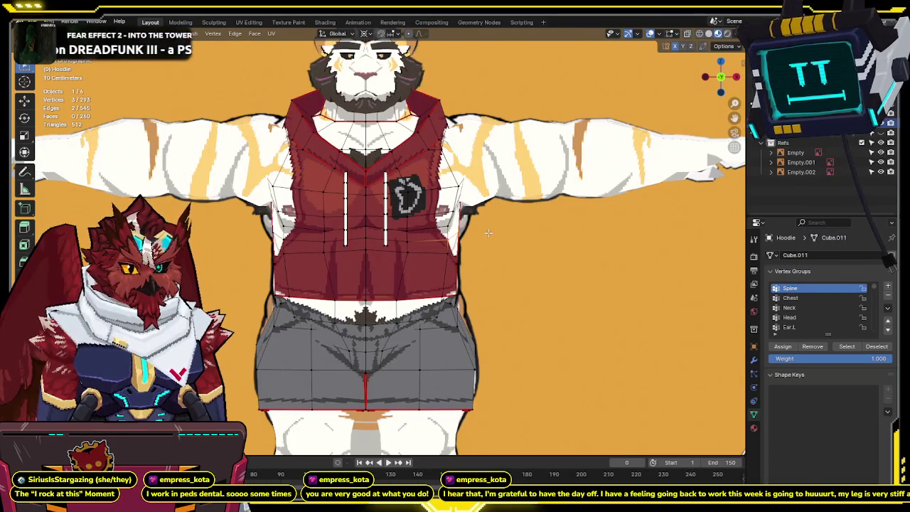
key("alt+z")
left_click(475, 227)
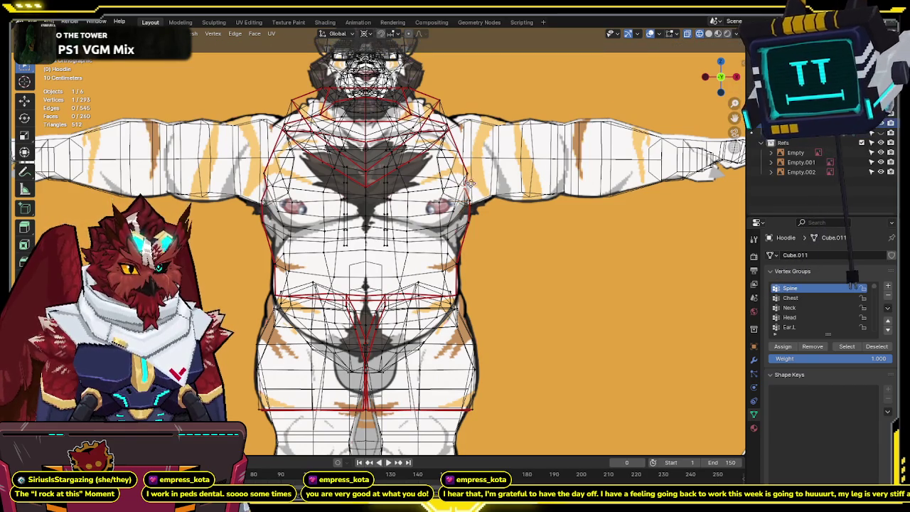
Check the hoodie from the back and front, toggling see-through shading against the body.
middle_click_drag(526, 179, 409, 214)
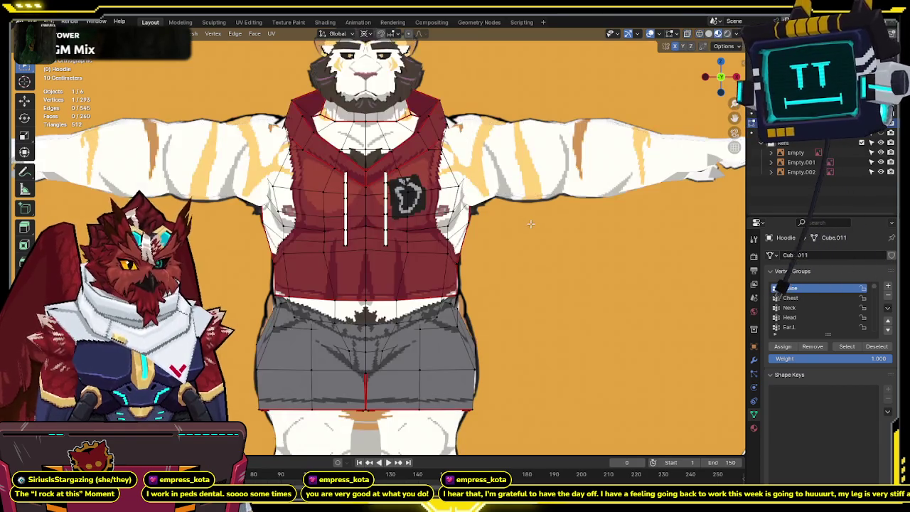
key("ctrl+KP_1")
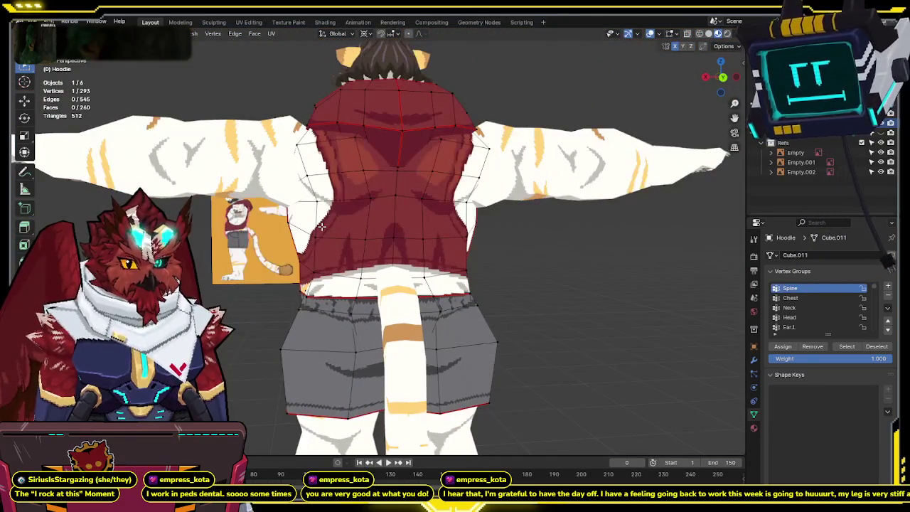
key("KP_1")
key("shift+z")
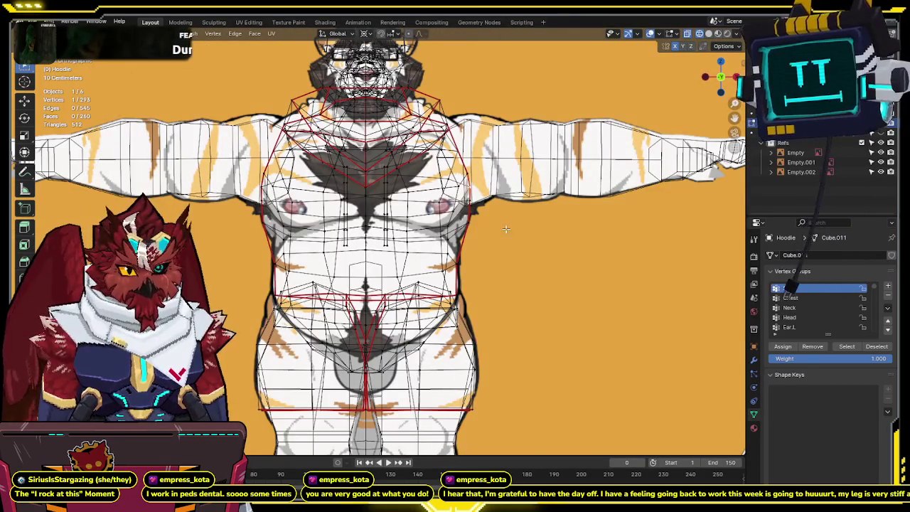
key("shift+z")
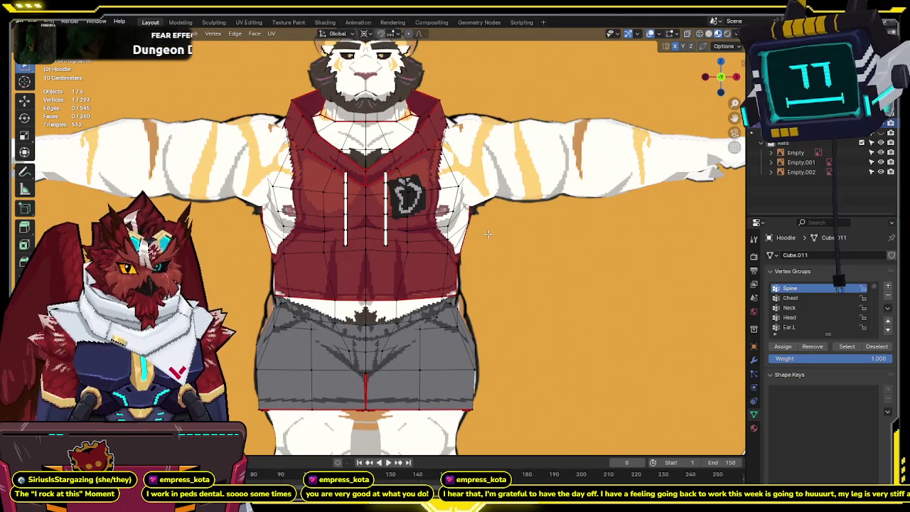
key("shift+z")
key("shift+z")
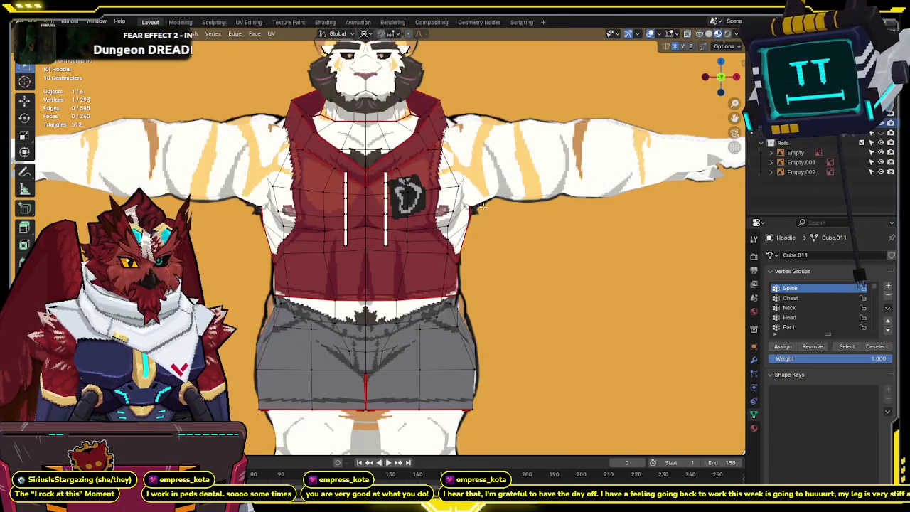
key("shift+z")
key("shift+z")
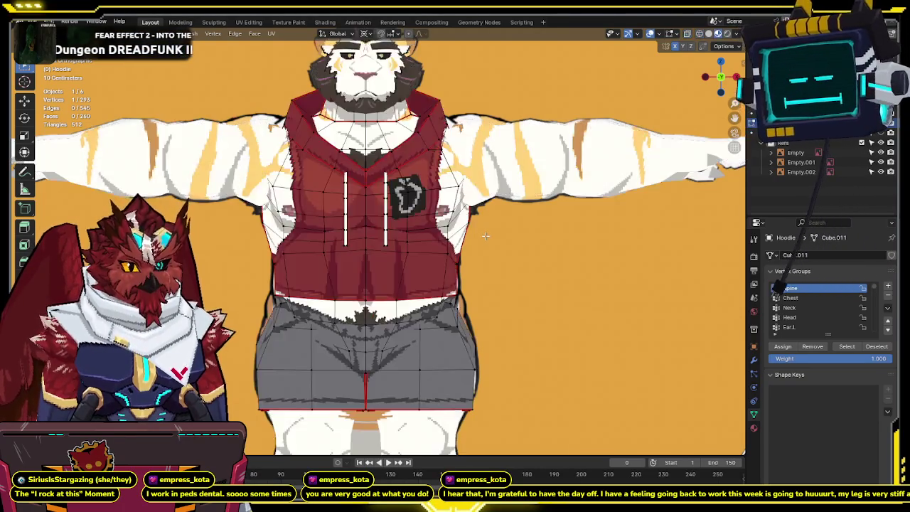
middle_click_drag(478, 154, 441, 185)
mouse_move(406, 216)
middle_mouse_down()
mouse_move(389, 207)
mouse_move(385, 128)
middle_mouse_up()
Select the new chest edge loop and slide it lower on the hoodie.
left_click(390, 207, "alt")
scroll(386, 206, "up", 3)
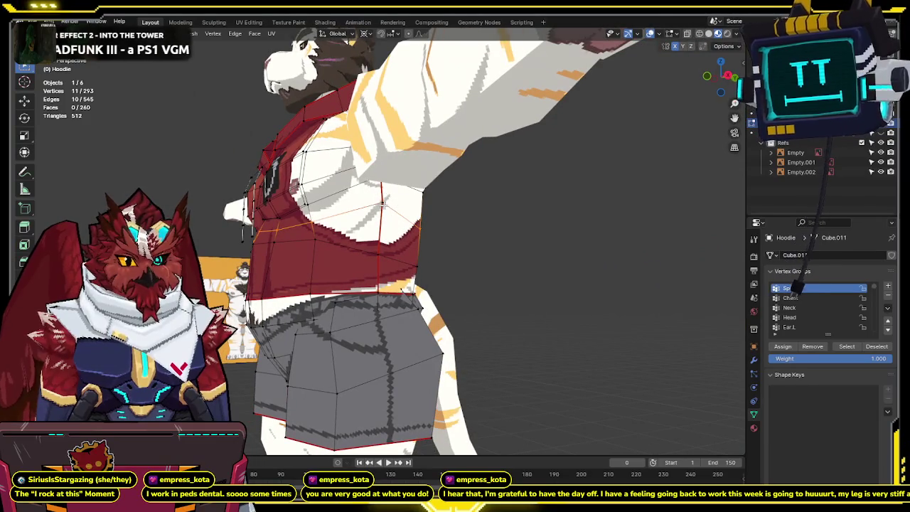
left_click_drag(385, 128, 390, 170)
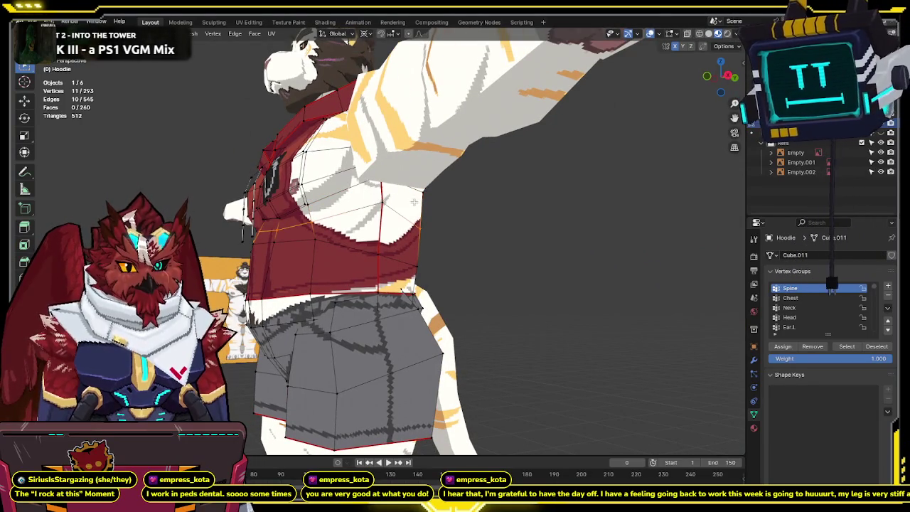
middle_click_drag(414, 202, 427, 222)
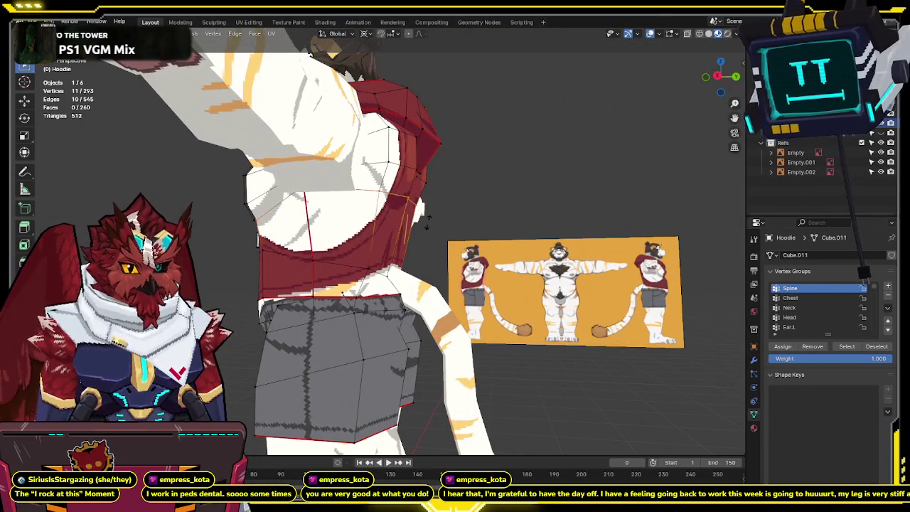
mouse_move(428, 223)
middle_mouse_down()
mouse_move(514, 216)
mouse_move(625, 163)
middle_mouse_up()
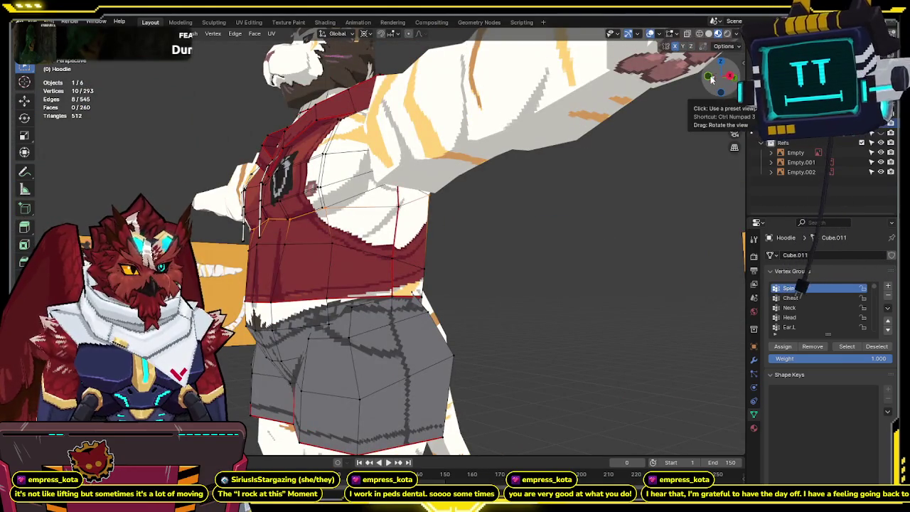
Select all hoodie vertices from the front and run Merge by Distance.
left_click(709, 76)
key("alt+z")
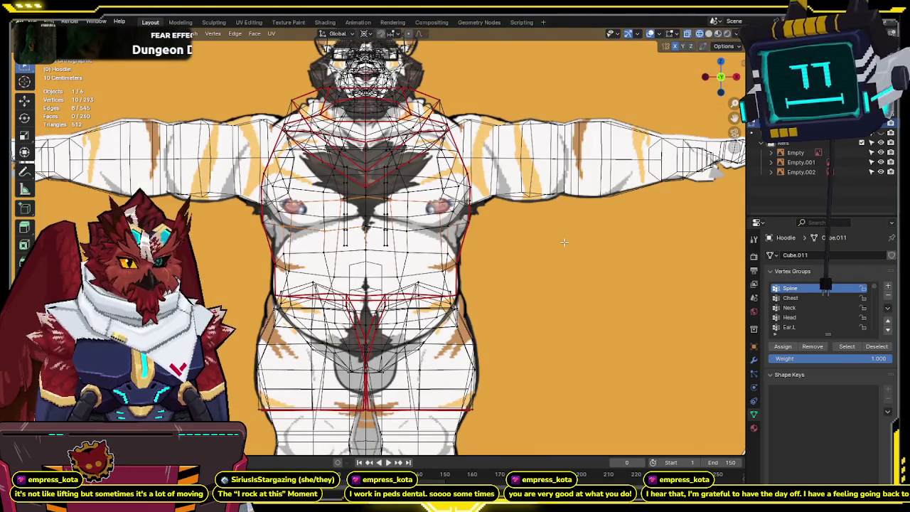
key("a")
key("F3")
left_click(619, 261)
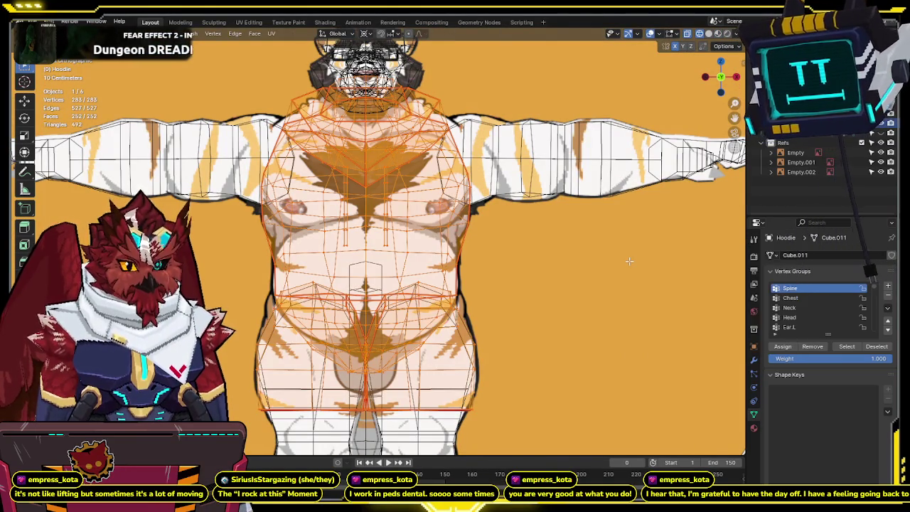
Undo the vertex merge and return the hoodie top to textured shading.
mouse_move(574, 283)
middle_mouse_down()
mouse_move(494, 230)
mouse_move(492, 238)
middle_mouse_up()
key("ctrl+z")
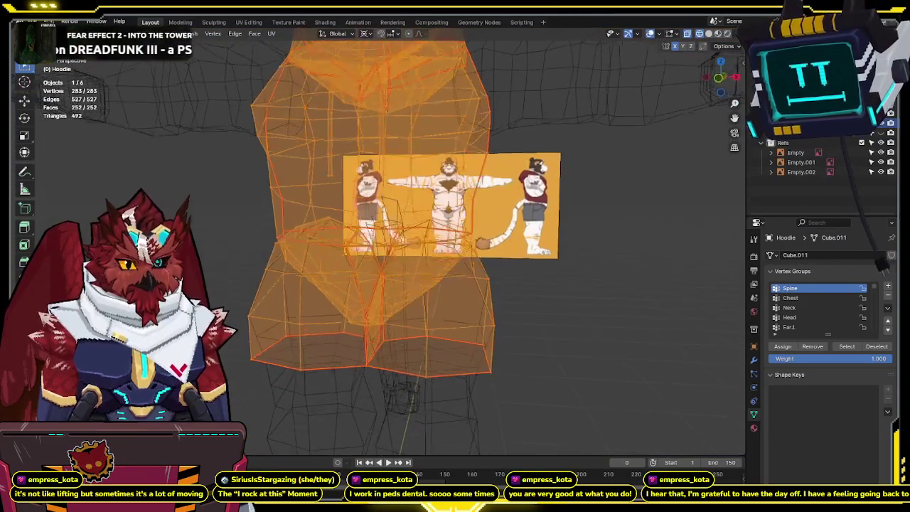
key("shift+z")
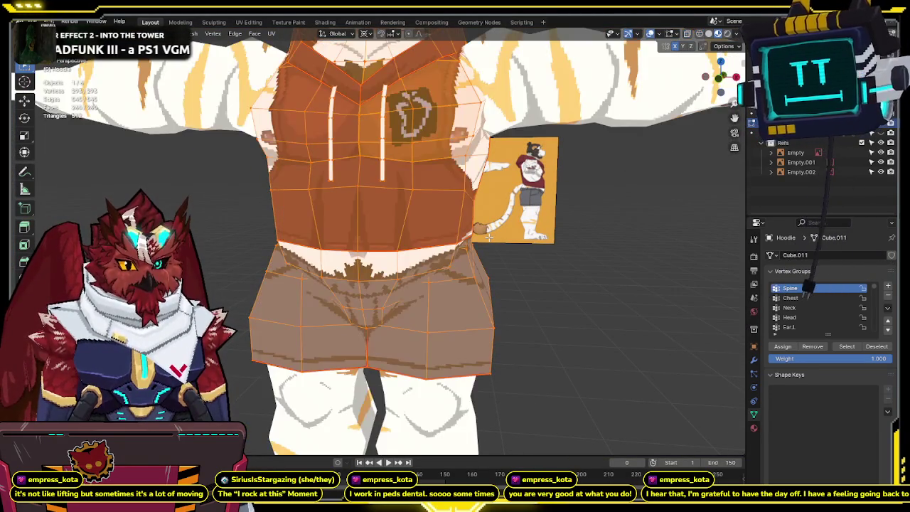
key("ctrl+z")
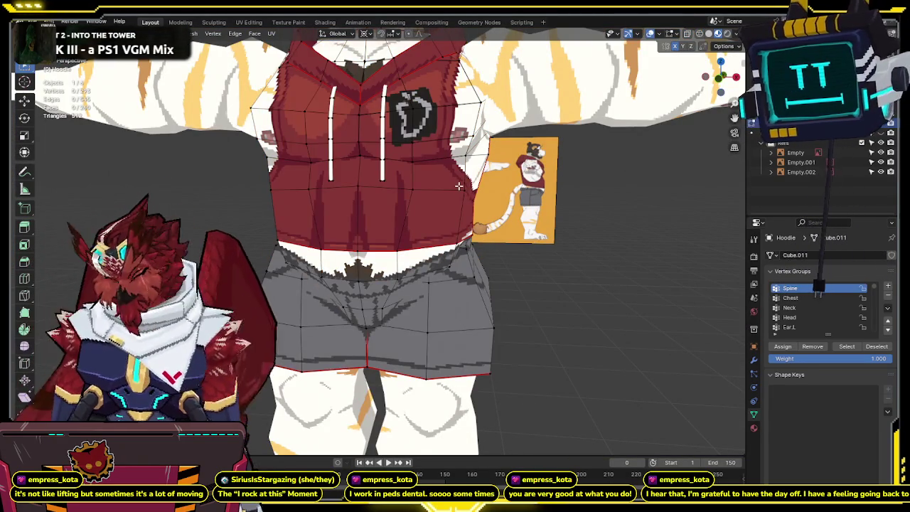
key("ctrl+z")
right_click(546, 212)
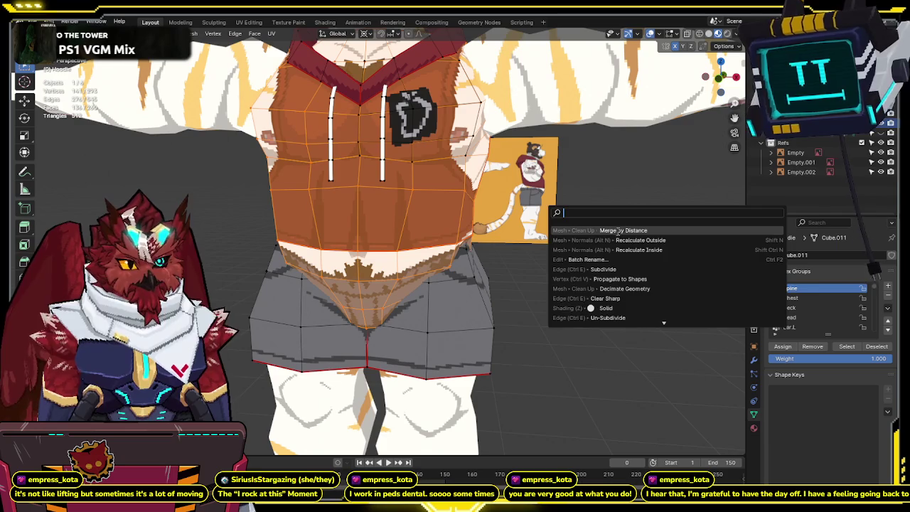
key("Escape")
Clear the hoodie selection, snap to the front view and return to Object Mode.
scroll(613, 231, "down", 3)
mouse_move(613, 231)
middle_mouse_down()
mouse_move(484, 222)
mouse_move(537, 205)
mouse_move(548, 215)
mouse_move(518, 219)
mouse_move(578, 236)
middle_mouse_up()
key("alt+a")
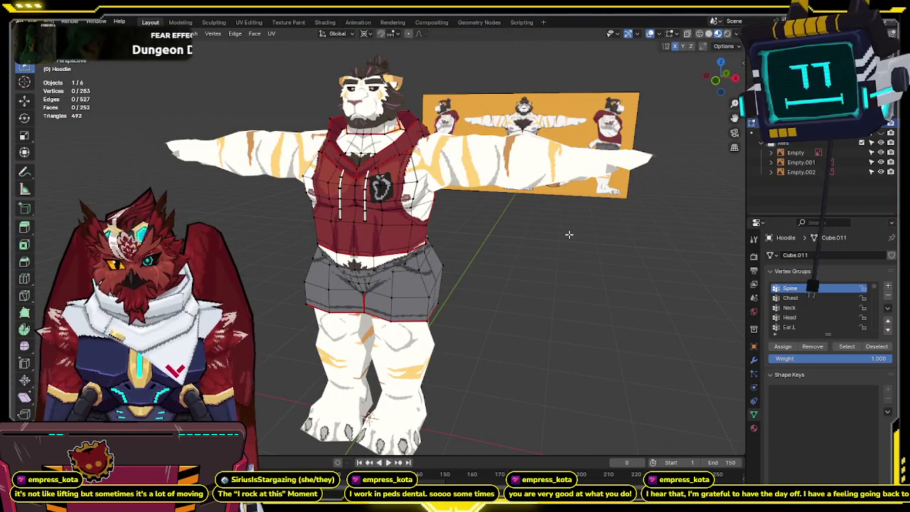
key("KP_1")
key("Tab")
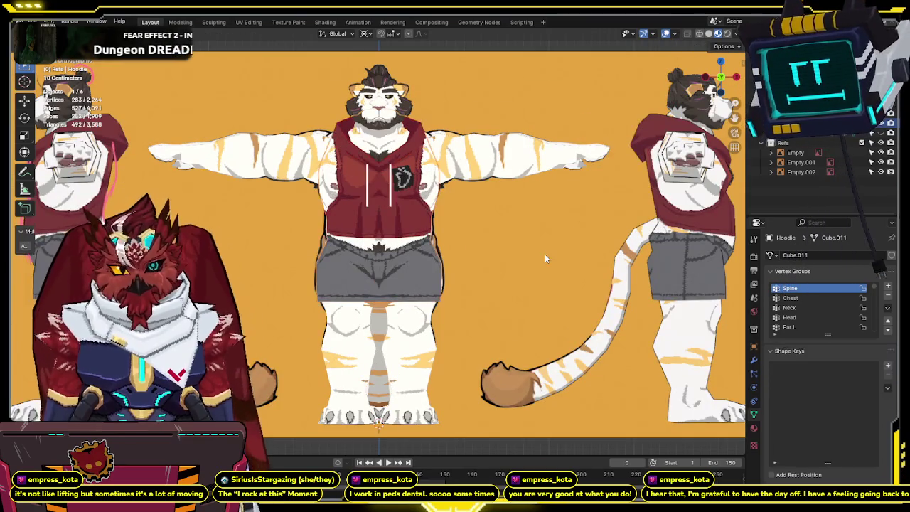
Hide the hoodie and shorts, switch to solid shading and edit the Shirtless body mesh.
key("h")
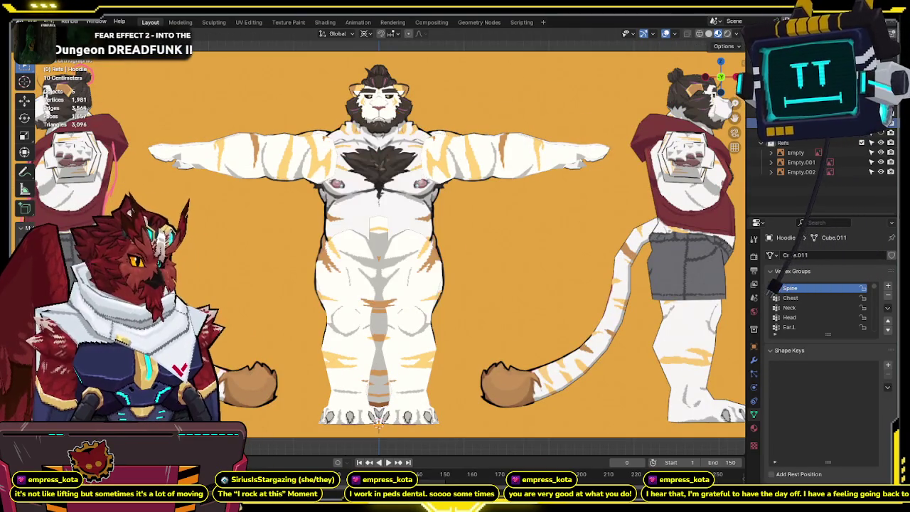
left_click(710, 36)
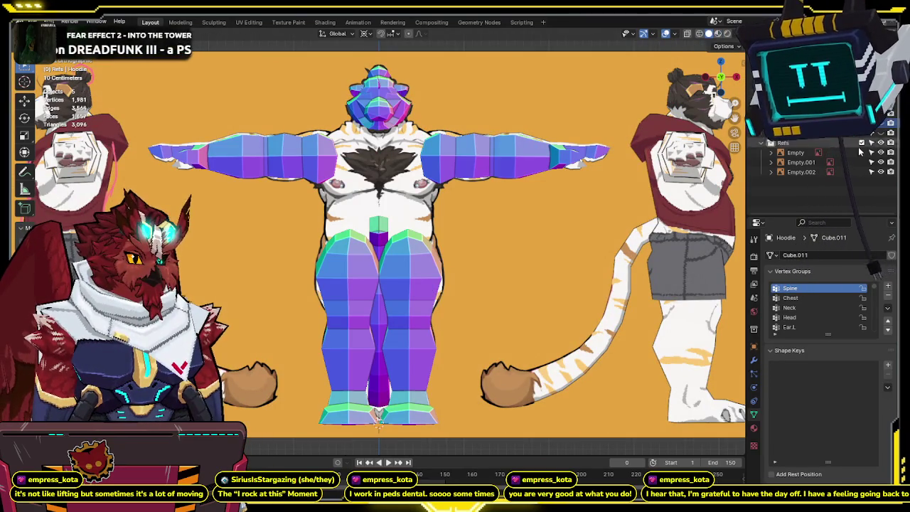
left_click(439, 204)
scroll(439, 204, "up", 2)
scroll(439, 204, "up", 2)
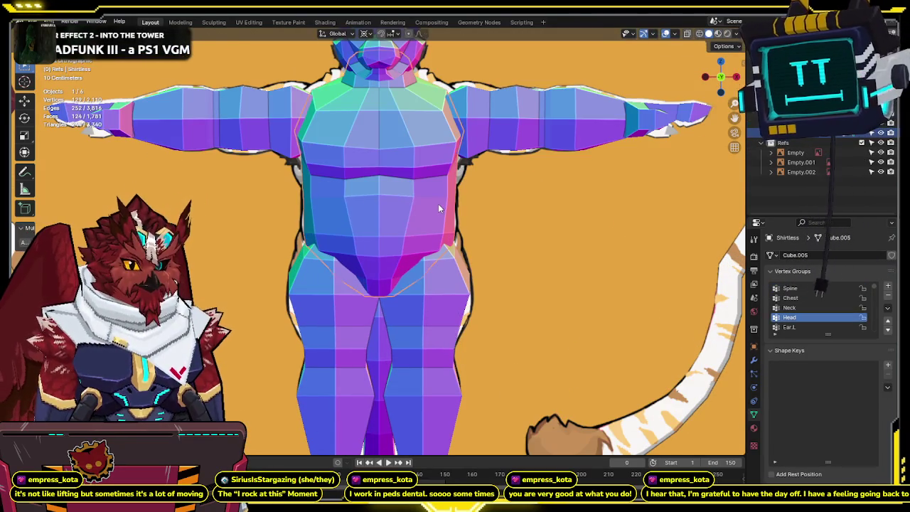
key("Tab")
Add an edge loop around the torso and check it against the reference in X-ray.
left_click(453, 182)
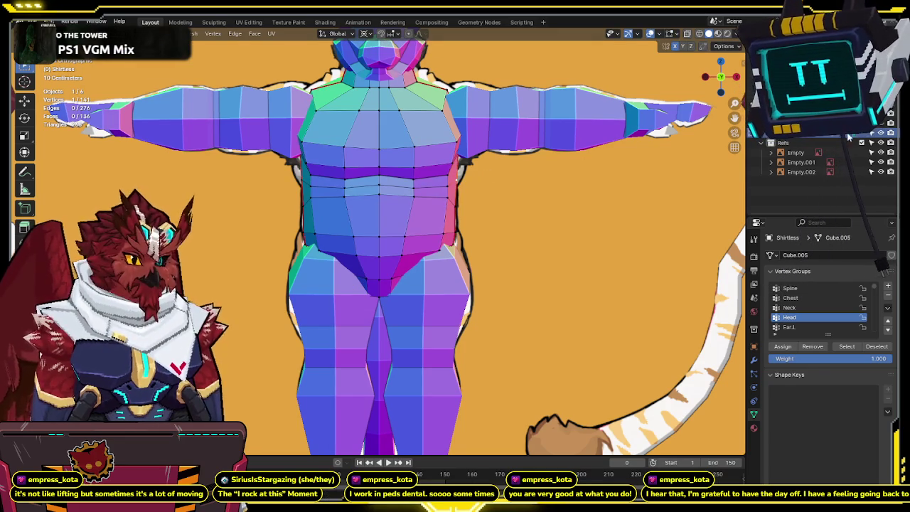
key("shift+z")
scroll(511, 183, "up", 2)
scroll(508, 208, "up", 1)
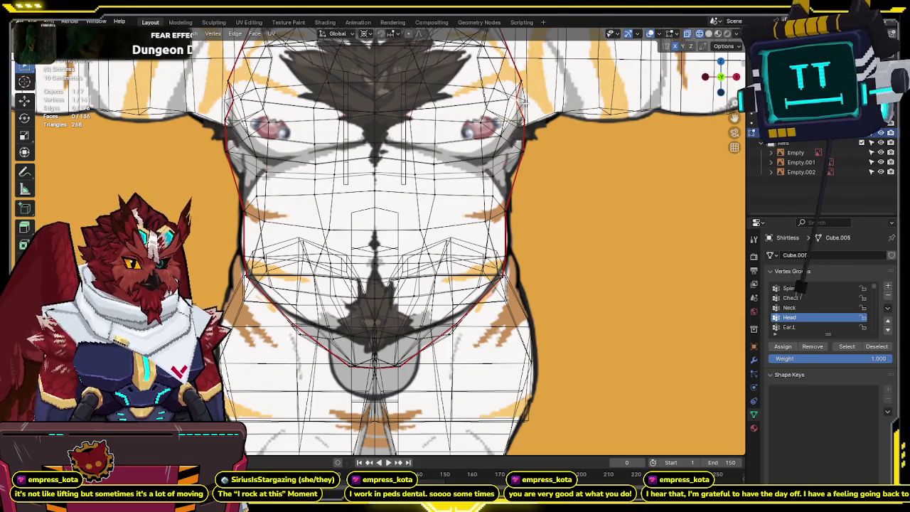
middle_click_drag(519, 100, 487, 157)
key("shift+z")
scroll(487, 157, "up", 5)
Select the torso side loop and deselect stray vertices with circle select.
left_click(451, 134, "alt")
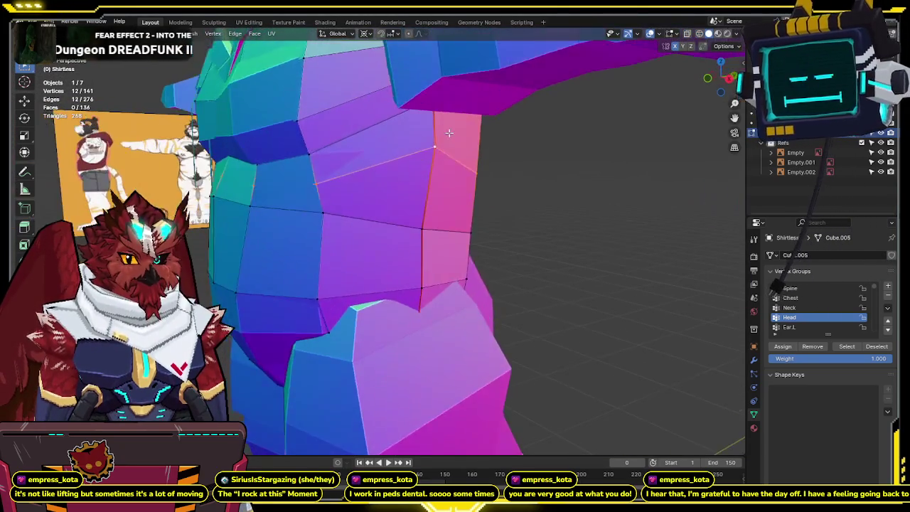
key("shift+z")
middle_click_drag(450, 134, 463, 148)
key("c")
middle_click(464, 148)
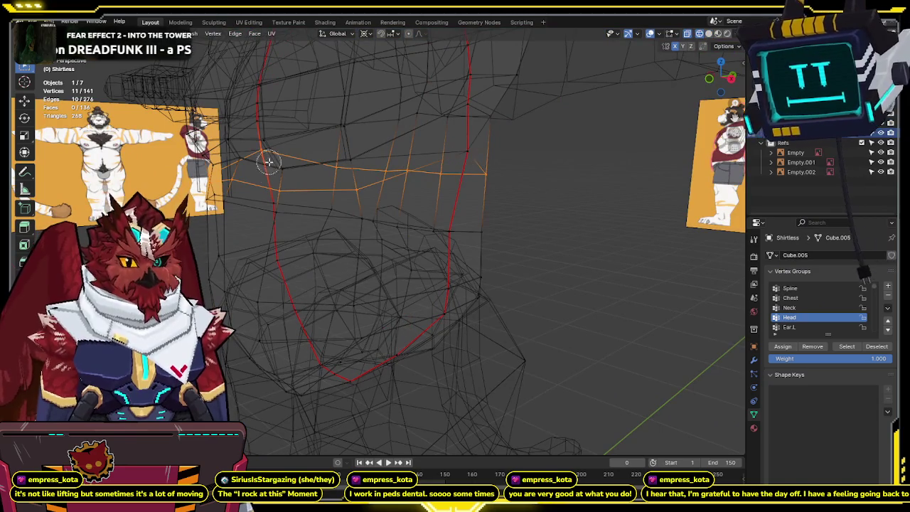
middle_click_drag(271, 173, 269, 146)
mouse_move(408, 56)
middle_mouse_down()
mouse_move(396, 108)
mouse_move(464, 120)
middle_mouse_up()
key("shift+z")
Select all torso vertices and merge overlapping ones by distance.
key("a")
key("F3")
left_click(469, 128)
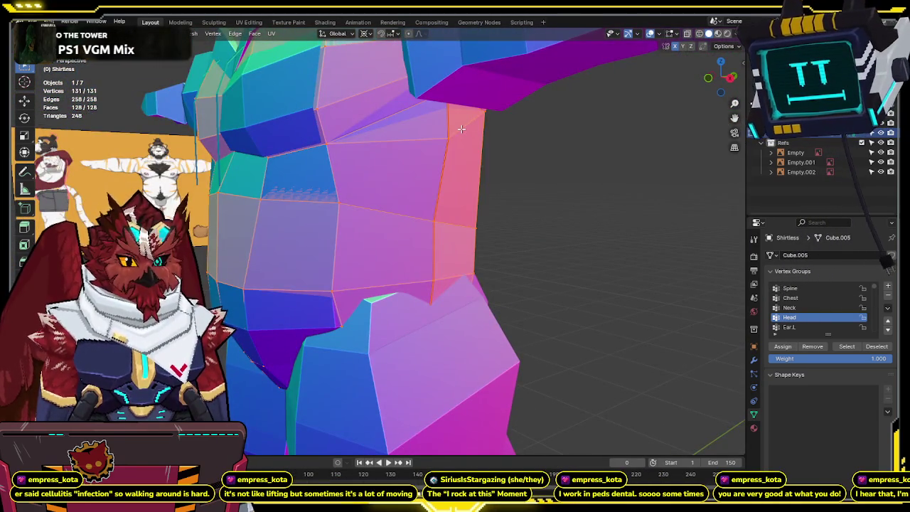
scroll(455, 135, "down", 3)
scroll(455, 135, "down", 3)
mouse_move(455, 135)
middle_mouse_down()
mouse_move(439, 140)
mouse_move(503, 190)
middle_mouse_up()
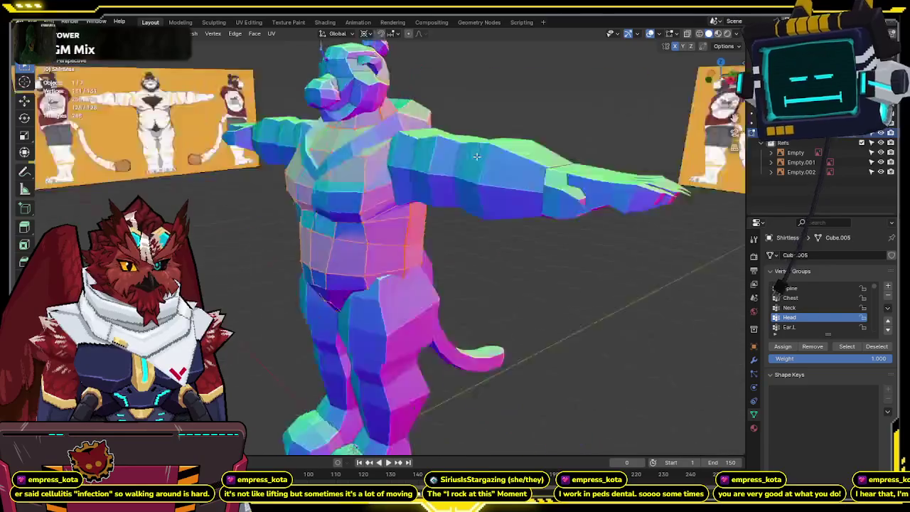
Return to Object Mode, hide the Shirtless torso, and view the textured hoodie over the body.
key("Tab")
key("KP_1")
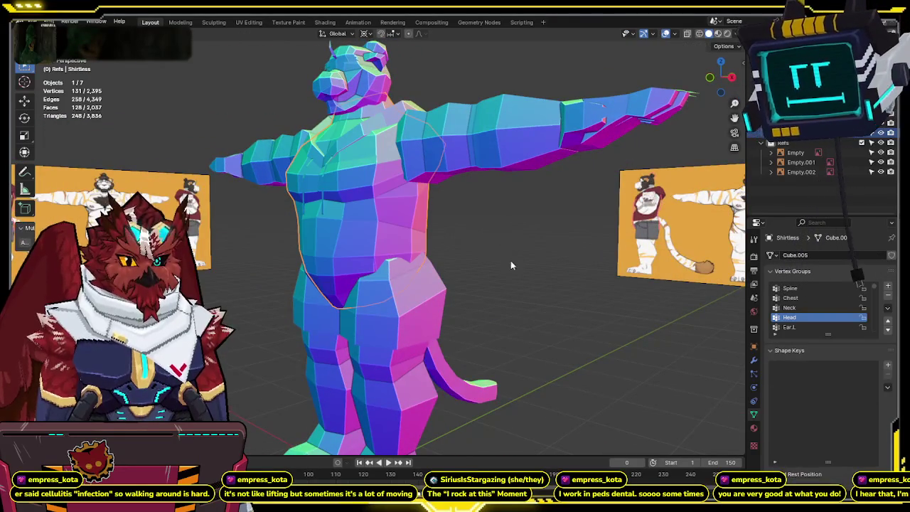
scroll(585, 237, "up", 2)
scroll(572, 241, "up", 3)
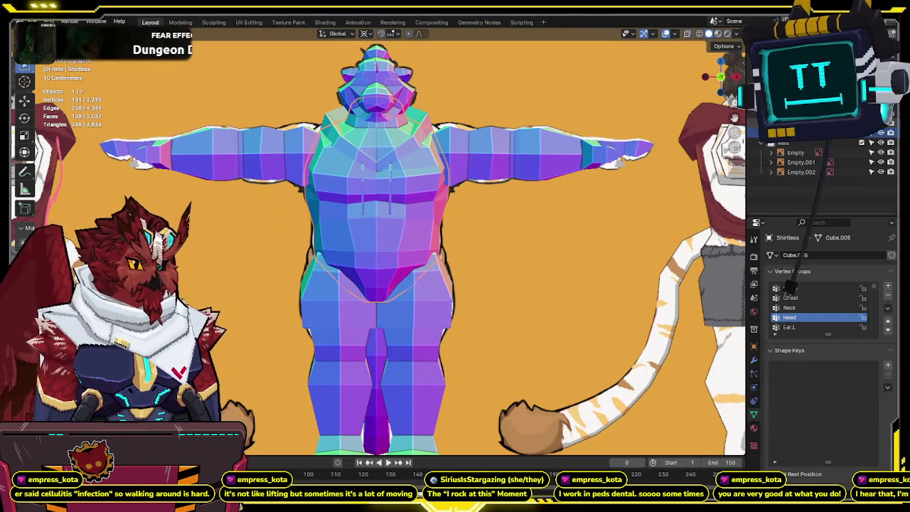
left_click(881, 133)
left_click(718, 33)
mouse_move(441, 171)
middle_mouse_down()
mouse_move(391, 161)
mouse_move(362, 171)
mouse_move(399, 168)
mouse_move(437, 220)
mouse_move(427, 235)
mouse_move(448, 223)
middle_mouse_up()
scroll(431, 161, "up", 5)
left_click(431, 161)
Enter Edit Mode on the hoodie in X-ray and pull the hood edge vertices into place.
key("Tab")
key("alt+z")
scroll(437, 220, "up", 3)
left_click_drag(448, 222, 397, 258)
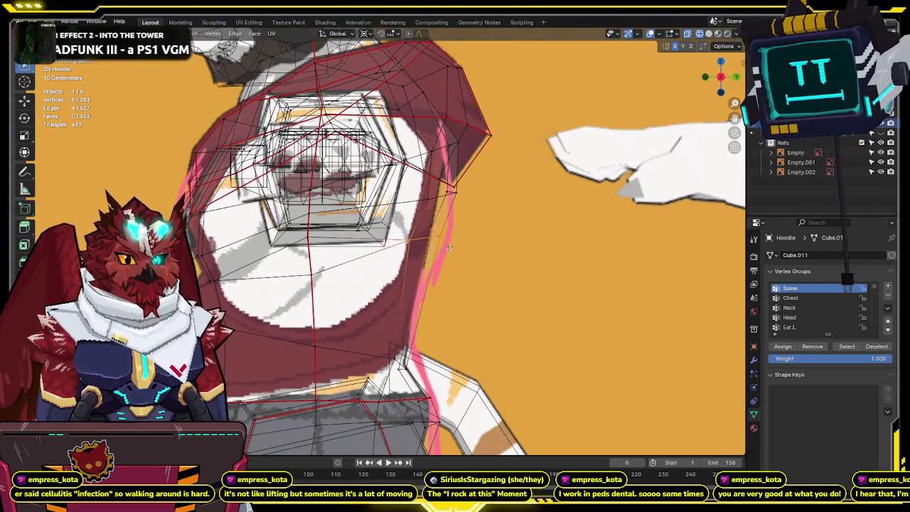
left_click(481, 207)
Move the hoodie's lower corner vertices closer to the tiger's body.
middle_click_drag(444, 310, 433, 230, "shift")
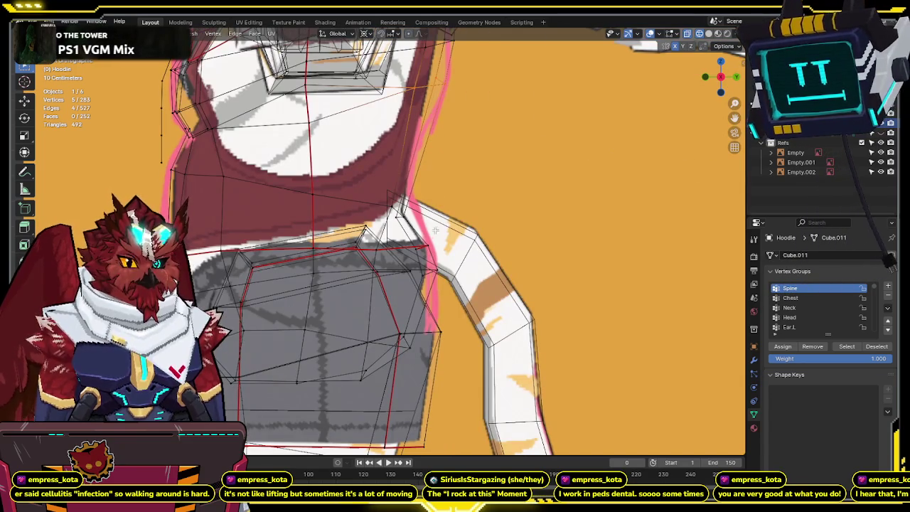
left_click_drag(403, 329, 429, 356)
key("g")
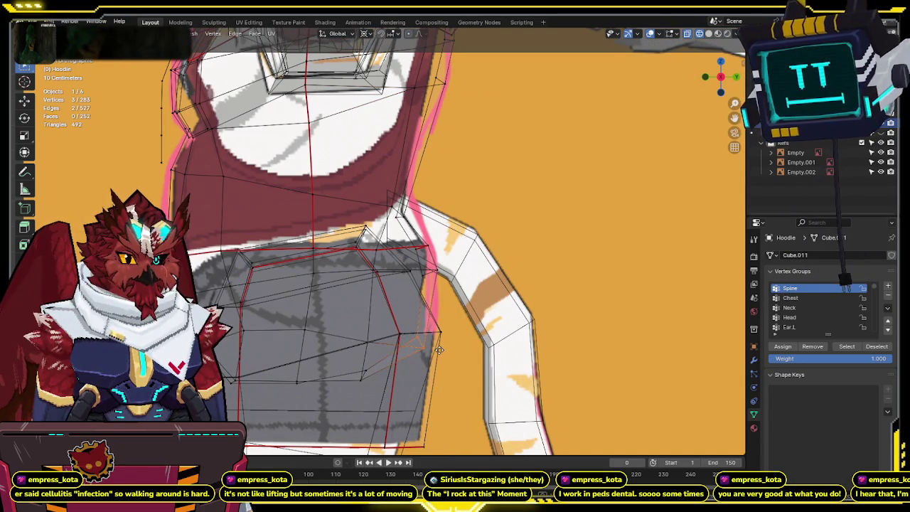
left_click(439, 349)
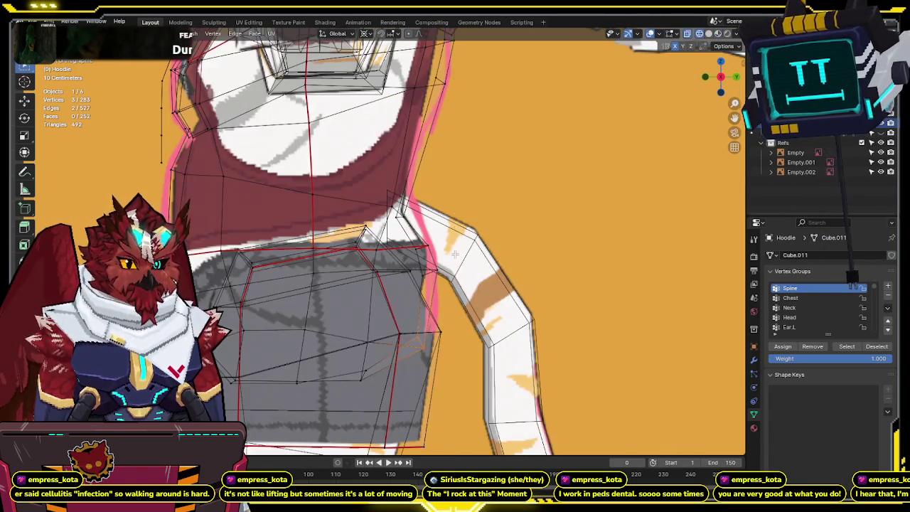
Adjust another pair of hood vertices and check the fit from front and perspective views.
middle_click_drag(429, 164, 414, 298, "shift")
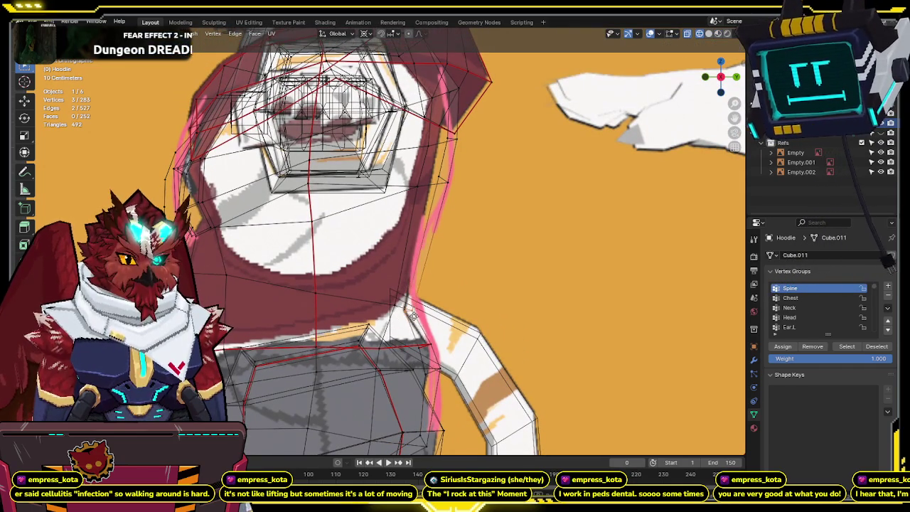
left_click(399, 303, "shift")
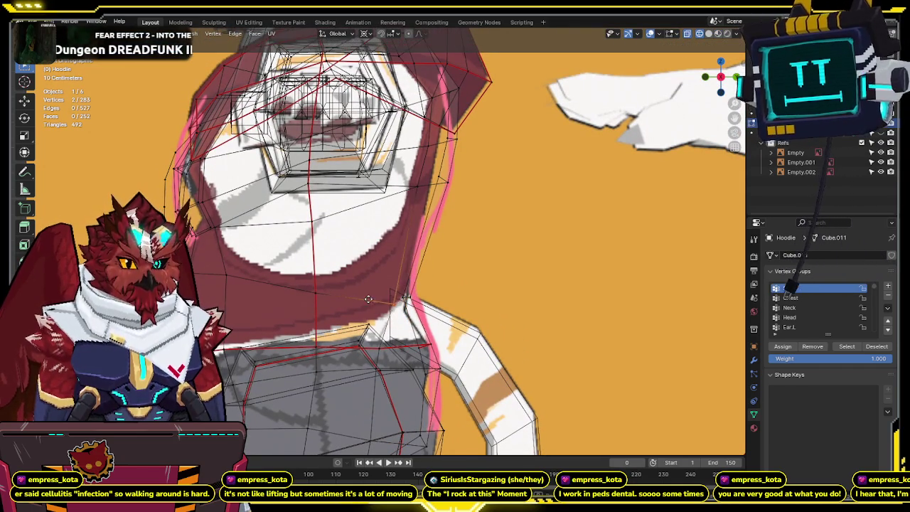
scroll(330, 249, "up", 3)
mouse_move(329, 249)
middle_mouse_down()
mouse_move(519, 226)
mouse_move(501, 232)
middle_mouse_up()
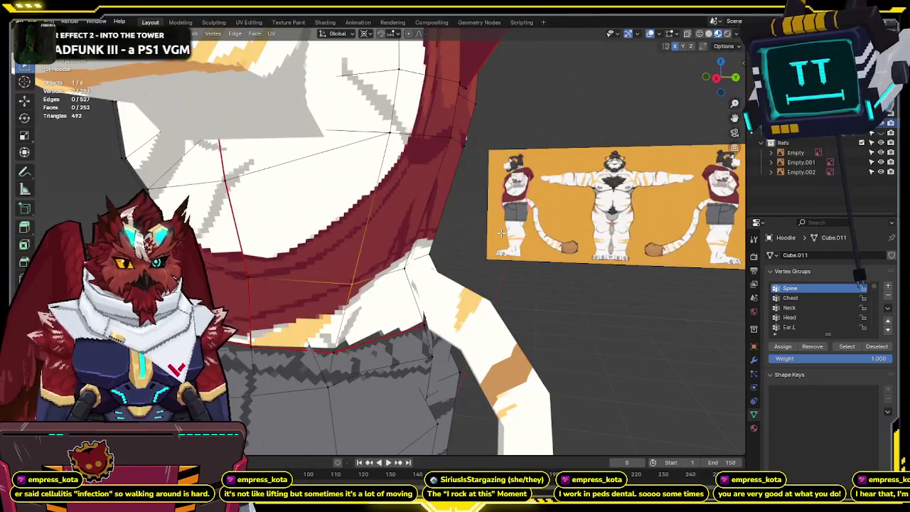
key("KP_1")
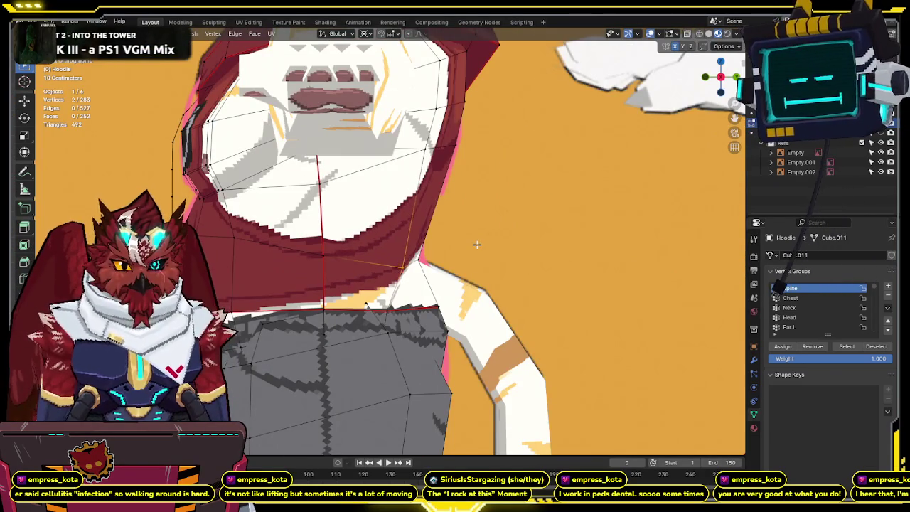
mouse_move(476, 243)
middle_mouse_down()
mouse_move(389, 259)
mouse_move(433, 253)
middle_mouse_up()
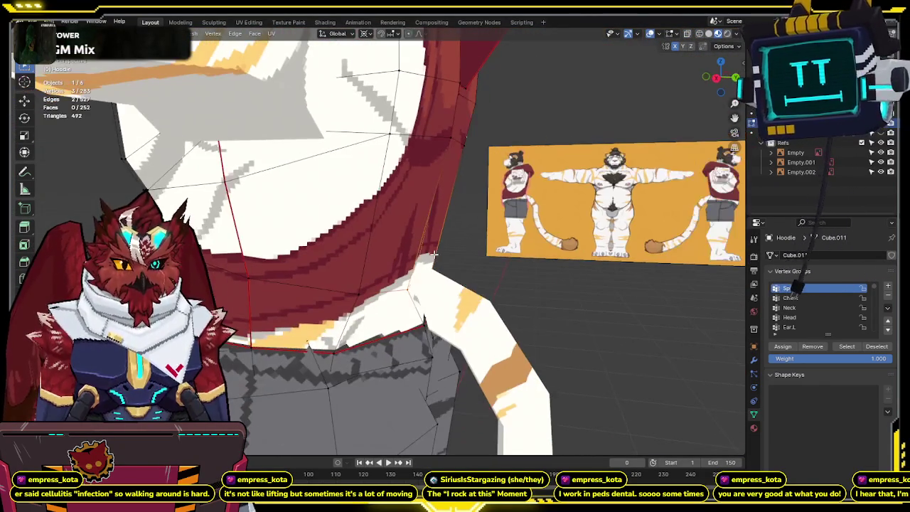
key("KP_1")
scroll(455, 247, "up", 5)
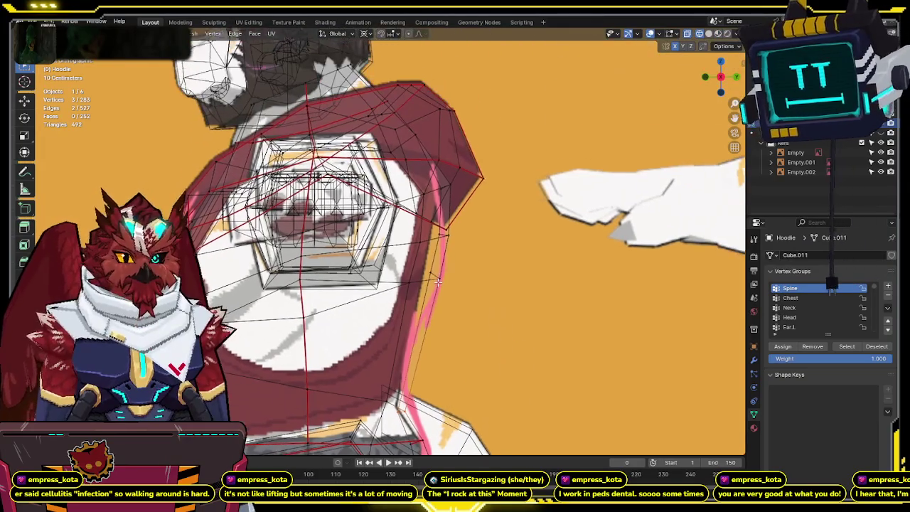
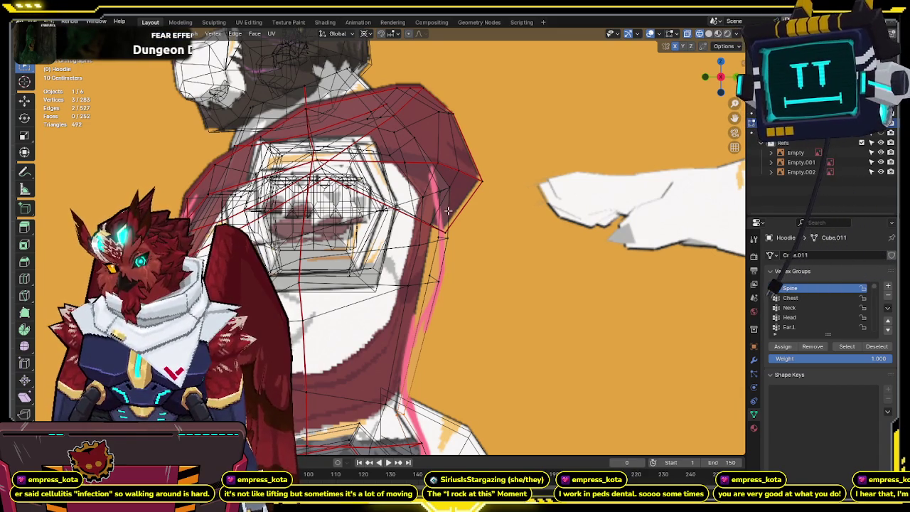
Reposition the view around the hood, toggle X-ray, and exit the hoodie's Edit Mode.
middle_click_drag(442, 220, 443, 191)
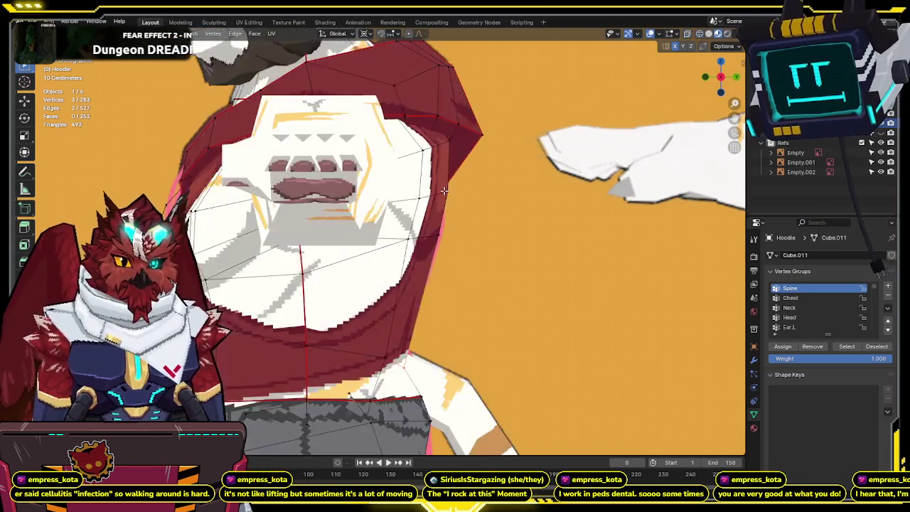
key("alt+z")
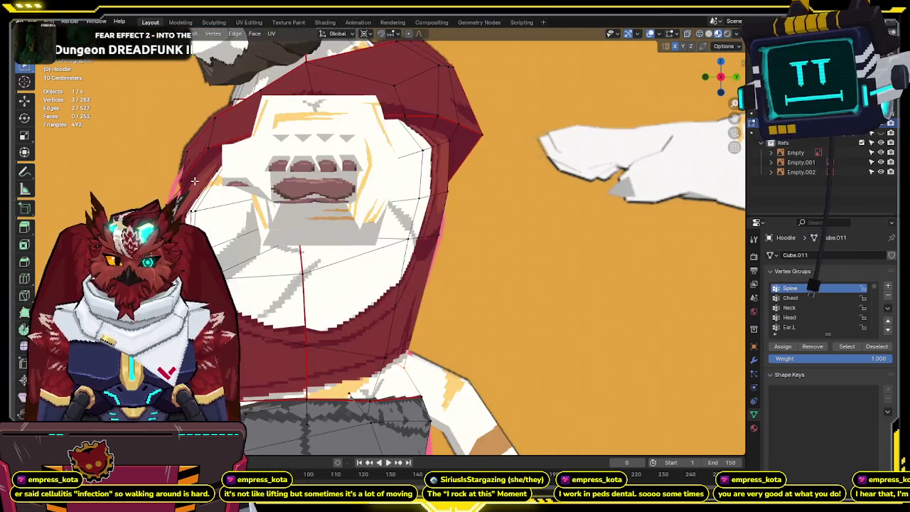
key("alt+z")
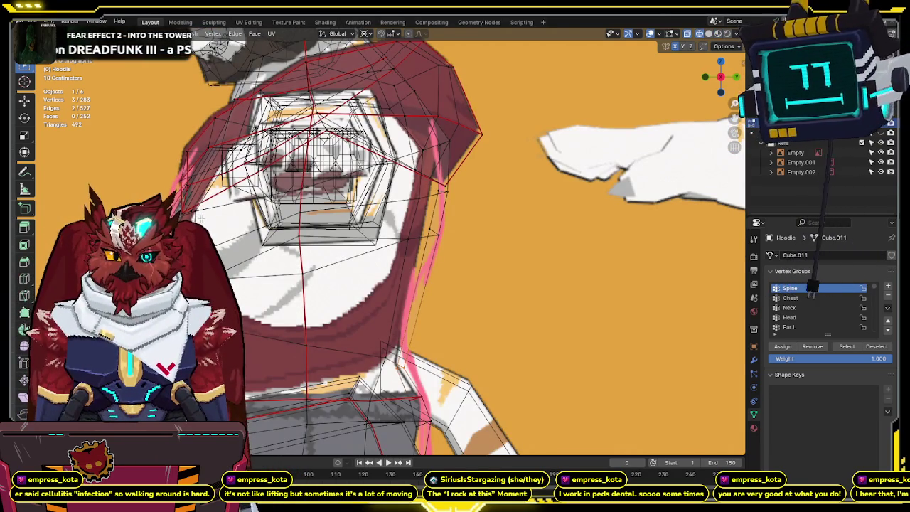
key("alt+z")
key("alt+z")
key("alt+z")
key("Tab")
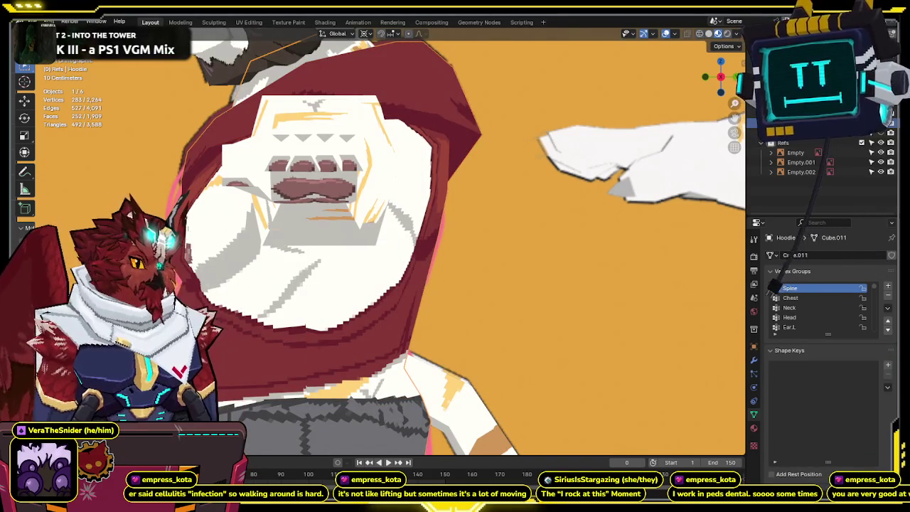
Edit the Shirtless body: select edge chains on its side and grow the selection.
left_click(881, 133)
left_click(881, 133)
left_click(439, 235)
key("Tab")
left_click(422, 245, "alt")
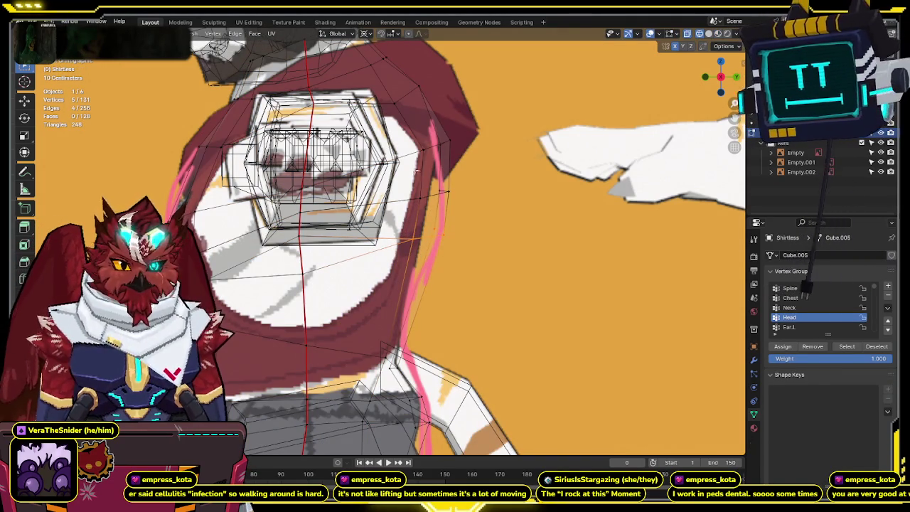
left_click(404, 170, "alt")
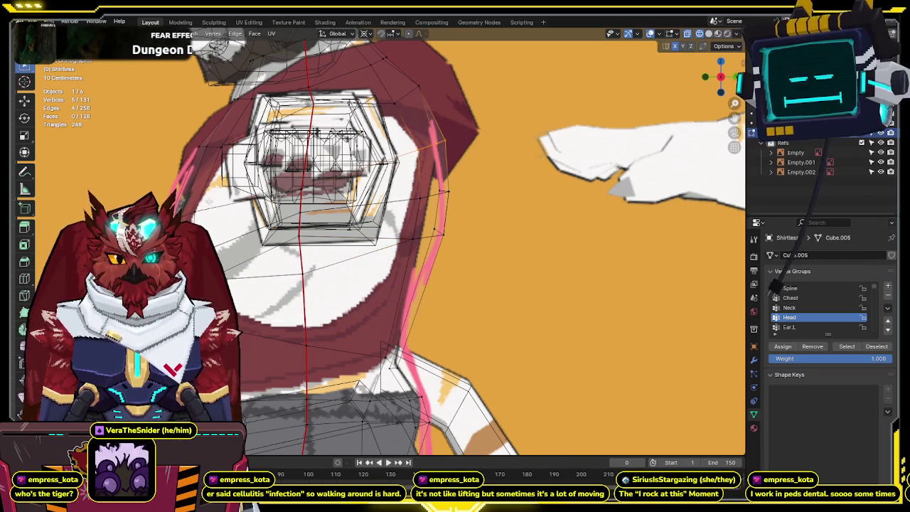
left_click_drag(186, 140, 223, 151)
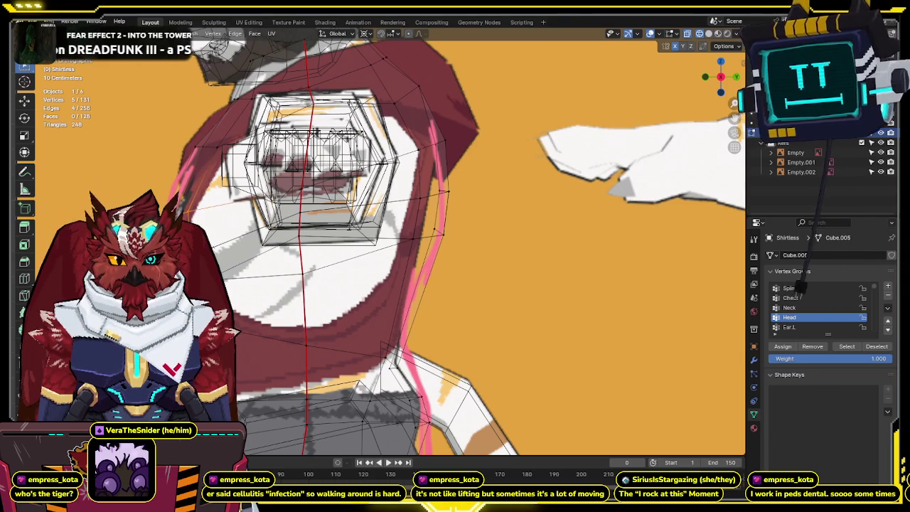
key("ctrl+KP_Add")
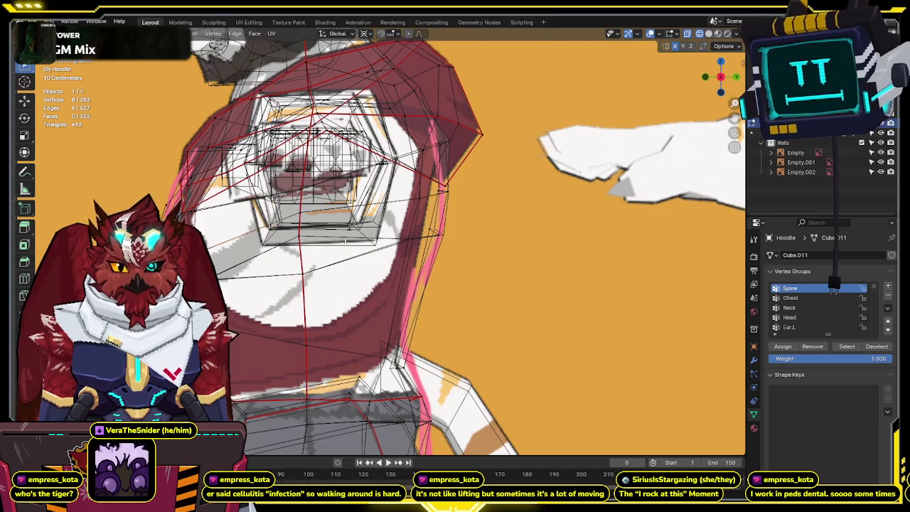
Toggle X-ray, box-select vertices on the side of the hood, then deselect them.
key("alt+z")
key("alt+z")
key("alt+z")
key("alt+z")
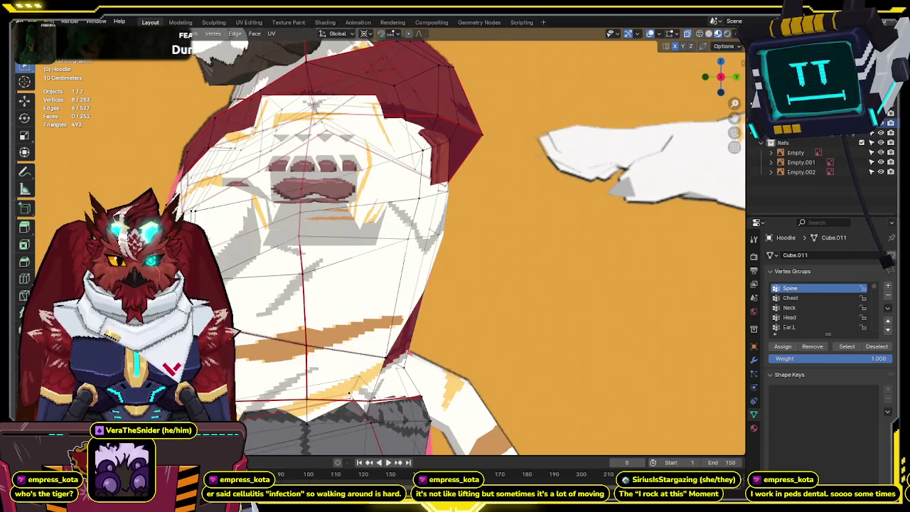
key("alt+z")
key("alt+z")
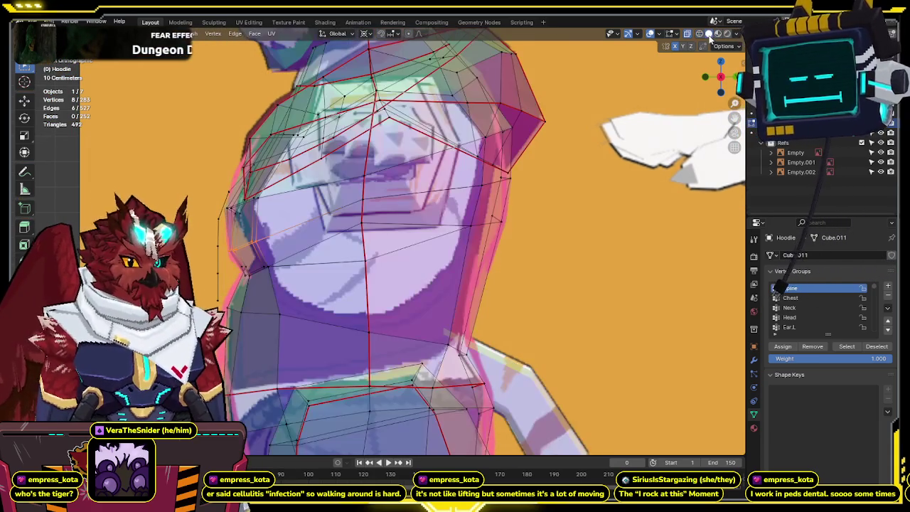
key("alt+z")
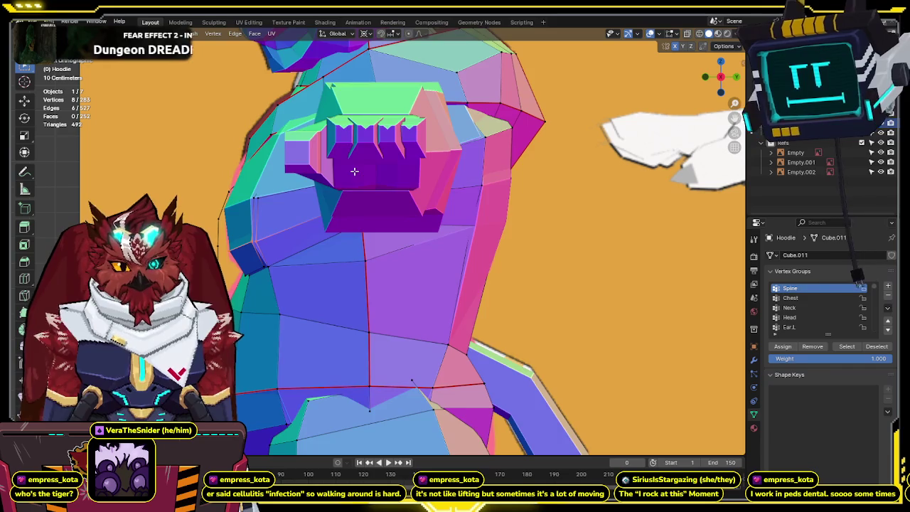
key("alt+z")
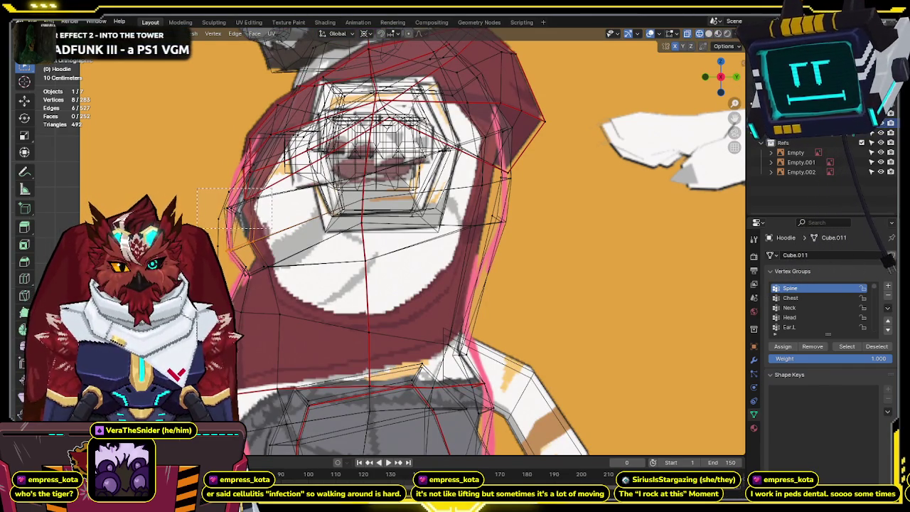
left_click_drag(199, 189, 270, 226, "shift")
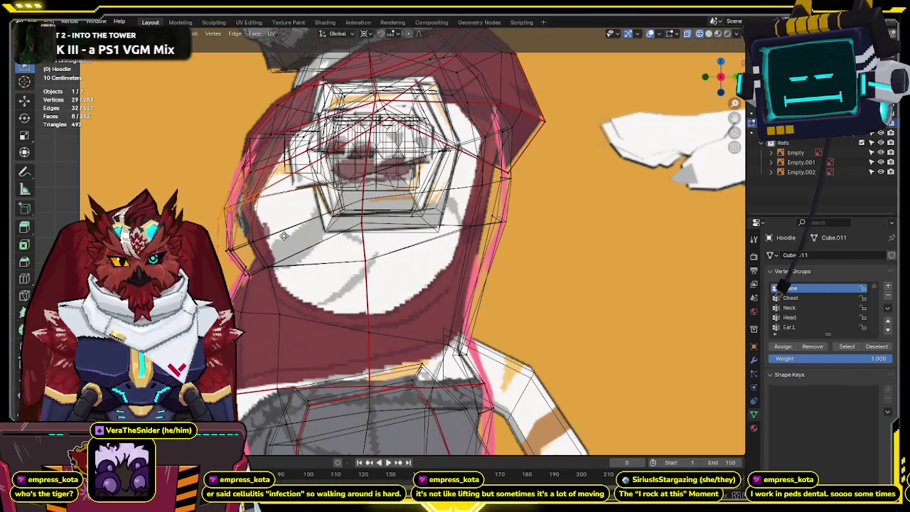
left_click_drag(221, 189, 254, 236, "shift")
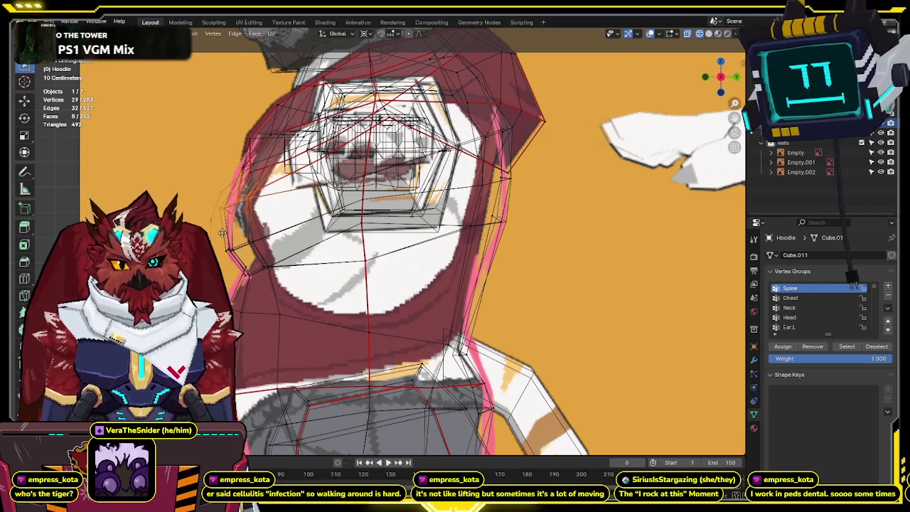
mouse_move(247, 234)
middle_mouse_down()
mouse_move(267, 221)
mouse_move(271, 197)
middle_mouse_up()
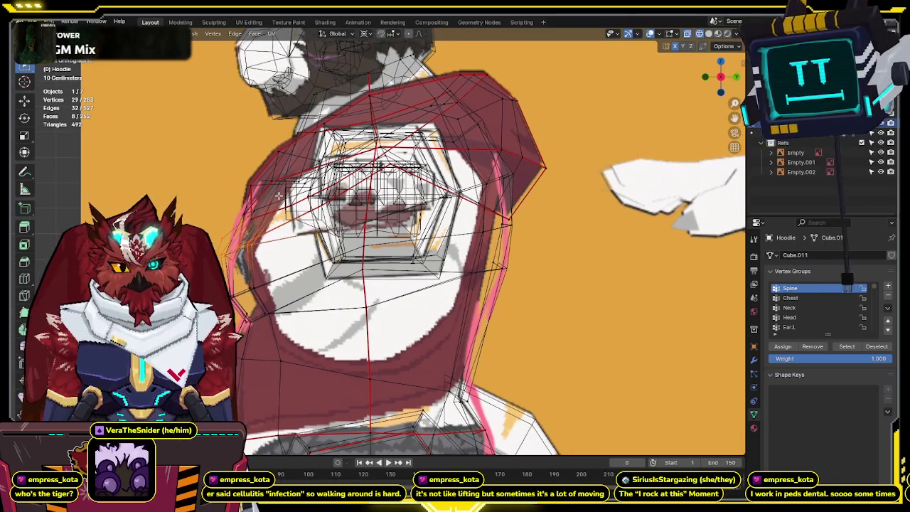
left_click_drag(224, 229, 225, 230, "ctrl")
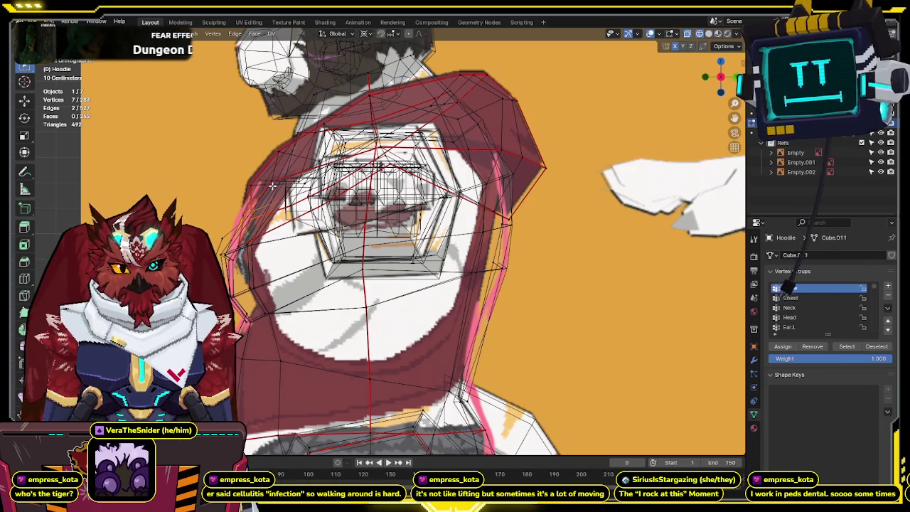
Select an edge loop along the right side of the hood.
key("shift+z")
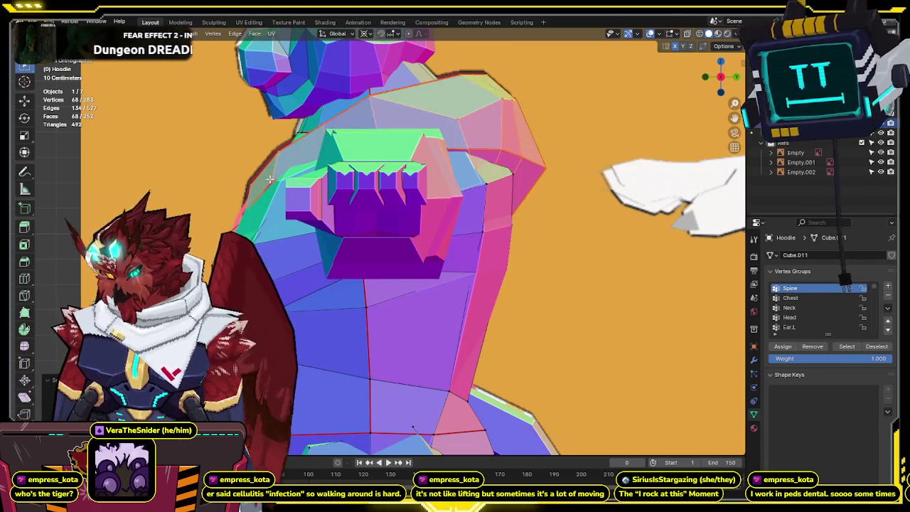
key("shift+z")
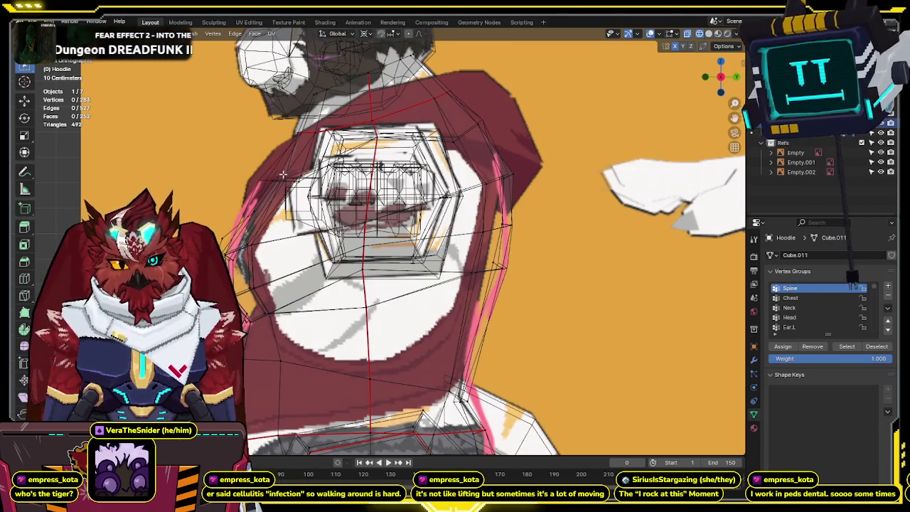
left_click(290, 178, "alt")
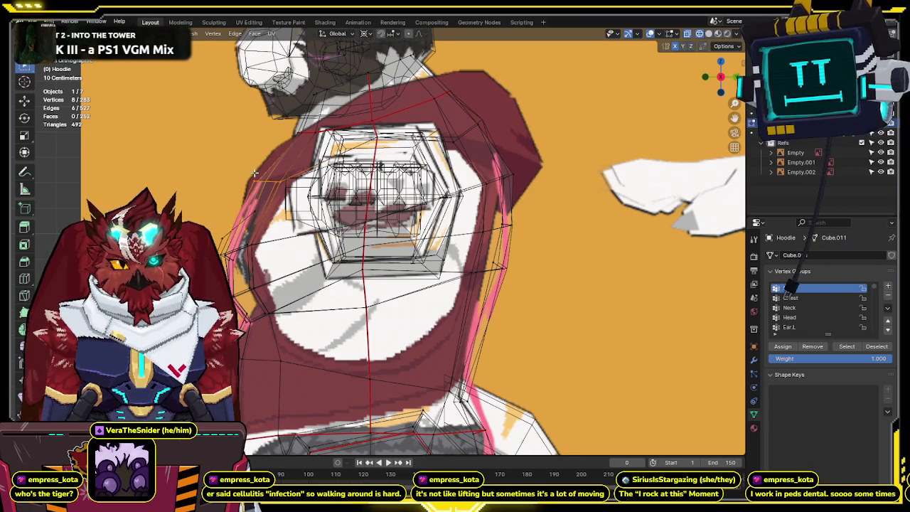
left_click(498, 175, "alt")
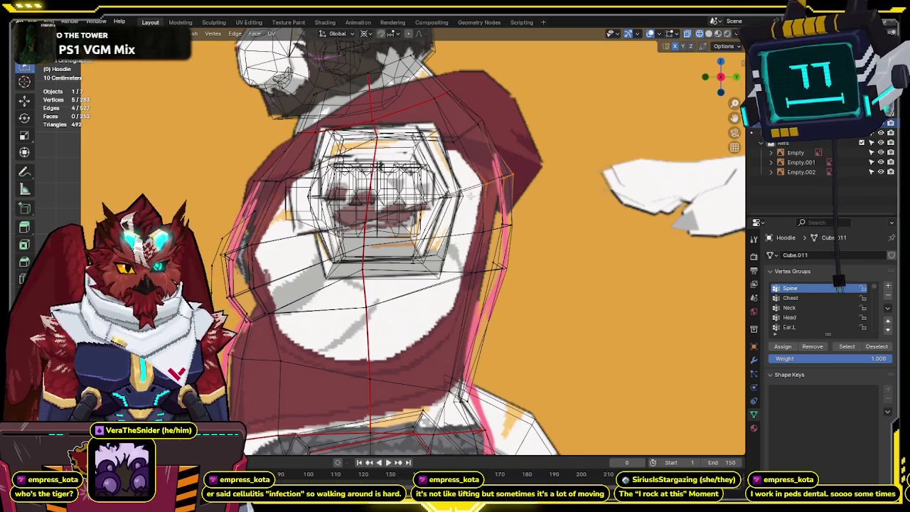
middle_click_drag(429, 188, 446, 253)
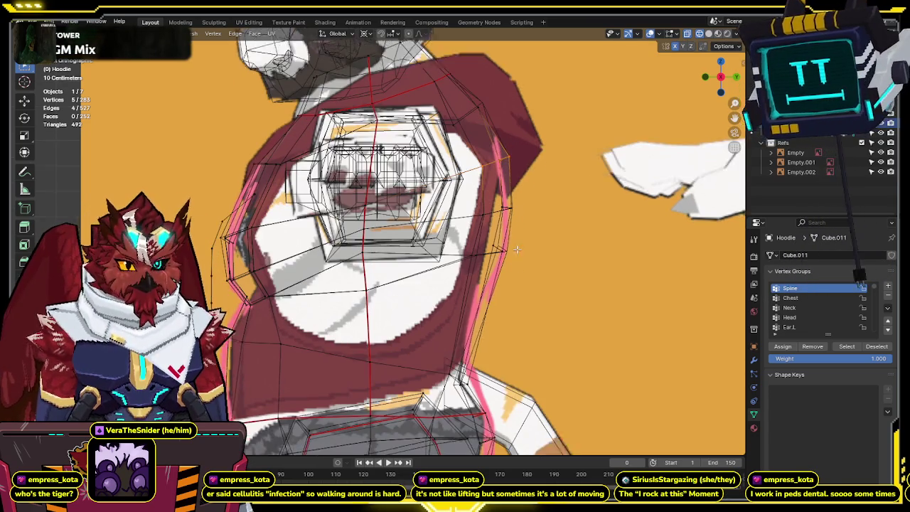
left_click(489, 247, "alt")
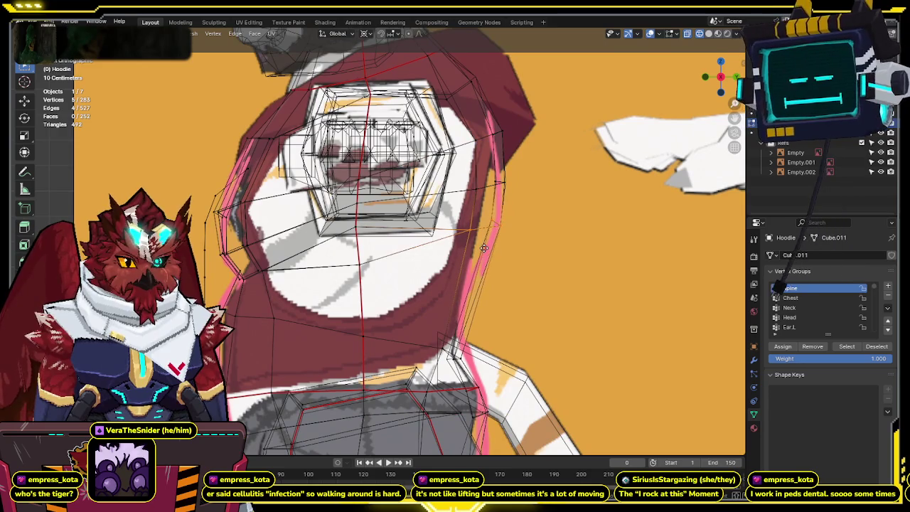
mouse_move(484, 248)
middle_mouse_down()
mouse_move(248, 181)
mouse_move(322, 160)
mouse_move(351, 176)
middle_mouse_up()
Select the hoodie's upper-chest faces and switch to a see-through side view (Numpad 3).
key("shift+z")
scroll(321, 160, "down", 2)
key("l")
key("shift+z")
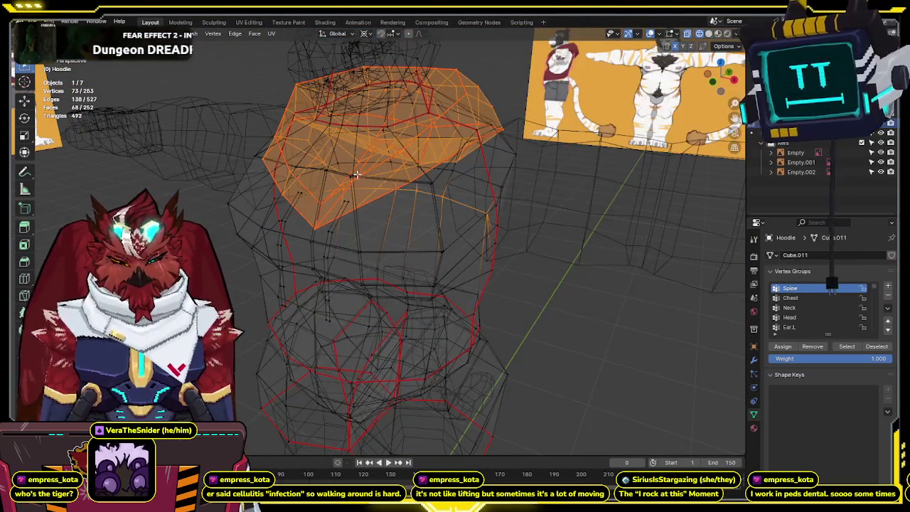
key("KP_3")
middle_click_drag(313, 137, 314, 194, "shift")
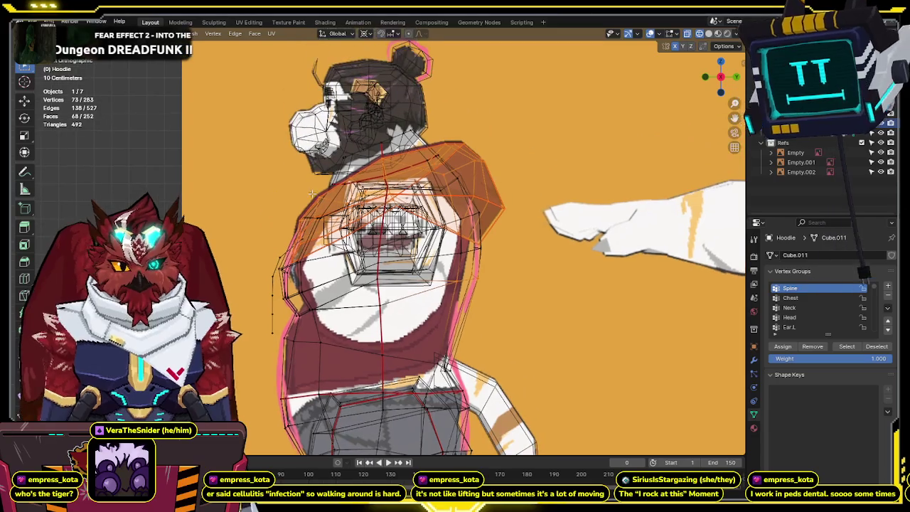
scroll(313, 193, "up", 3)
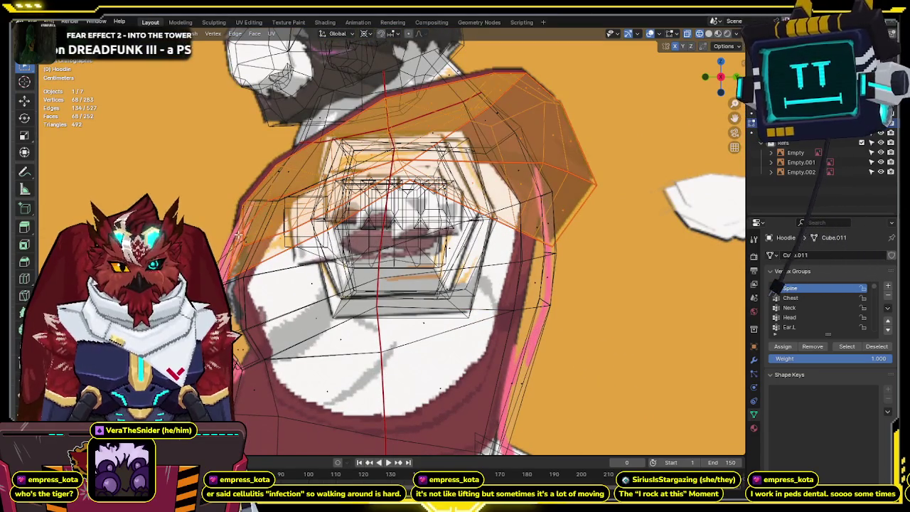
middle_click_drag(239, 234, 341, 228)
Move a single upper-chest face slightly near the shoulder and confirm its new position.
left_click(349, 225)
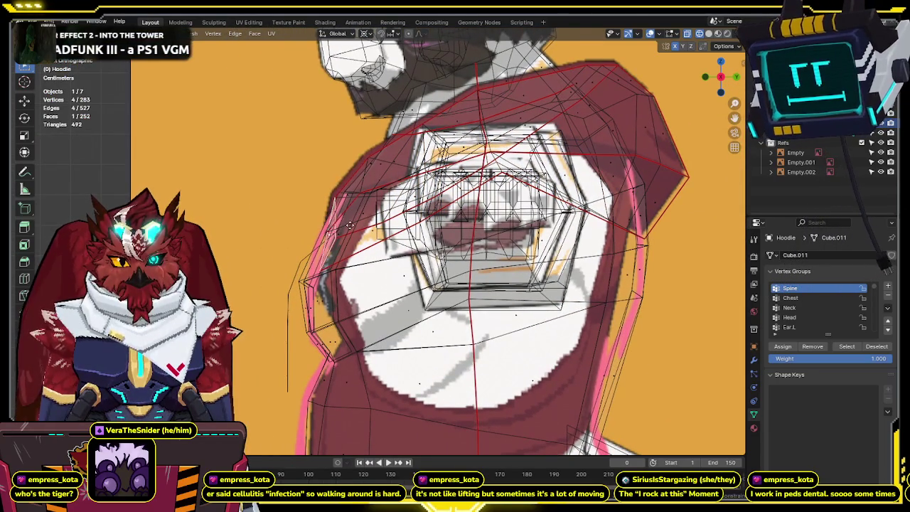
key("alt+z")
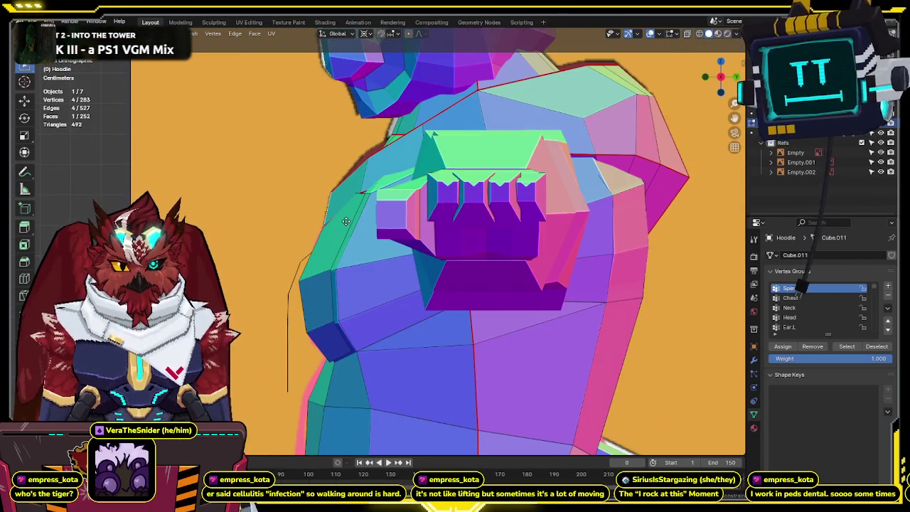
mouse_move(346, 221)
middle_mouse_down()
mouse_move(405, 234)
mouse_move(484, 216)
middle_mouse_up()
key("g")
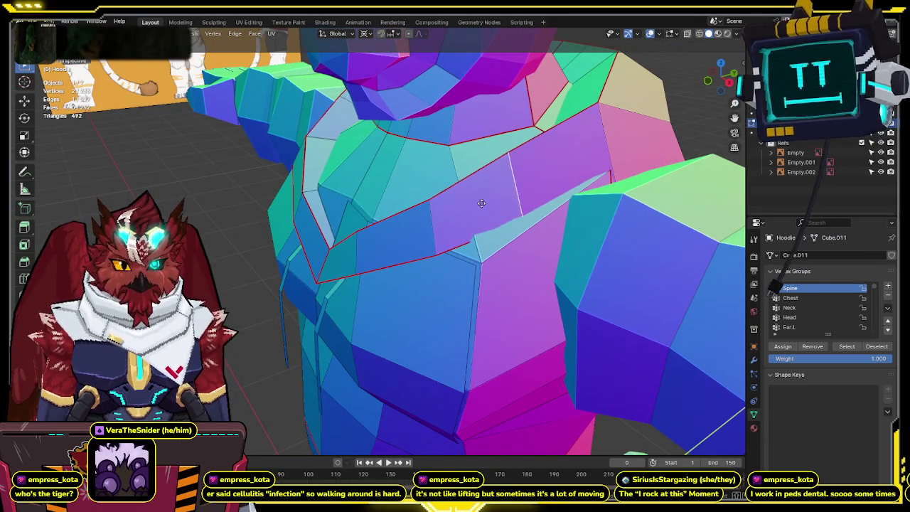
left_click(490, 201)
mouse_move(491, 201)
middle_mouse_down()
mouse_move(624, 181)
mouse_move(534, 175)
middle_mouse_up()
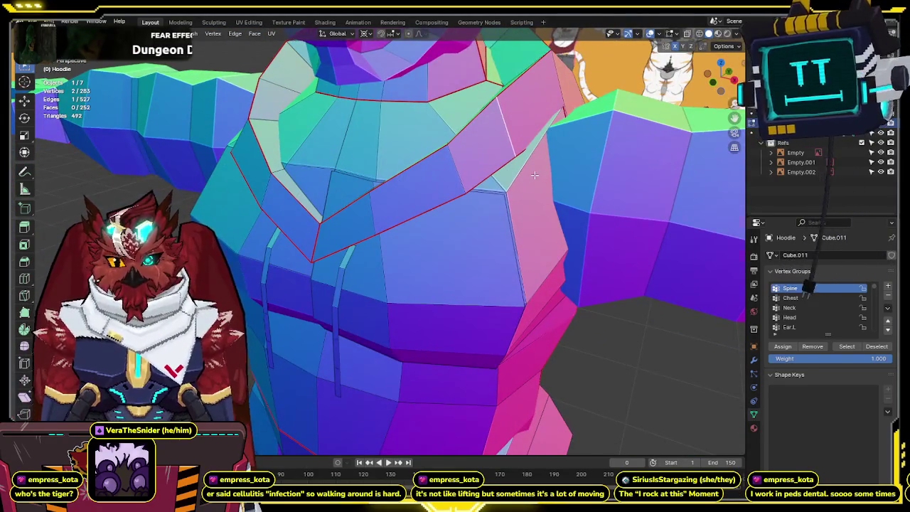
scroll(534, 175, "down", 5)
key("shift+z")
key("shift+z")
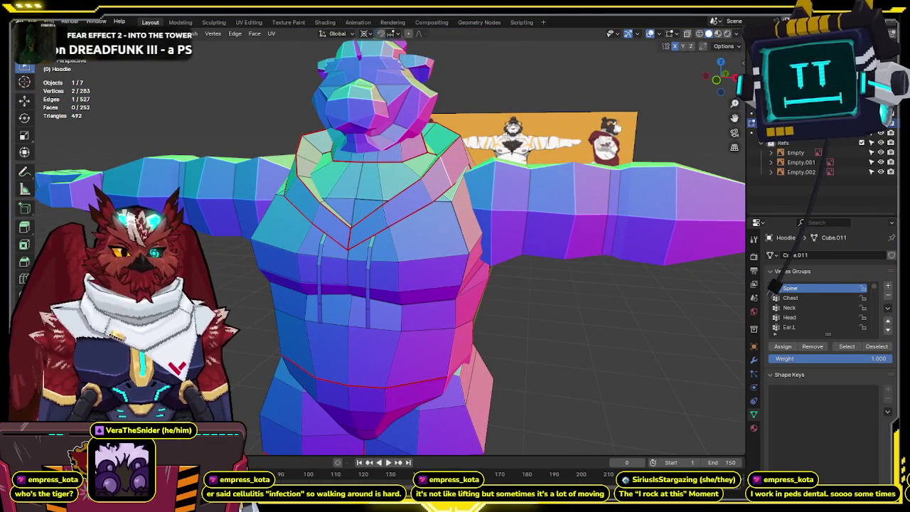
scroll(391, 241, "down", 4)
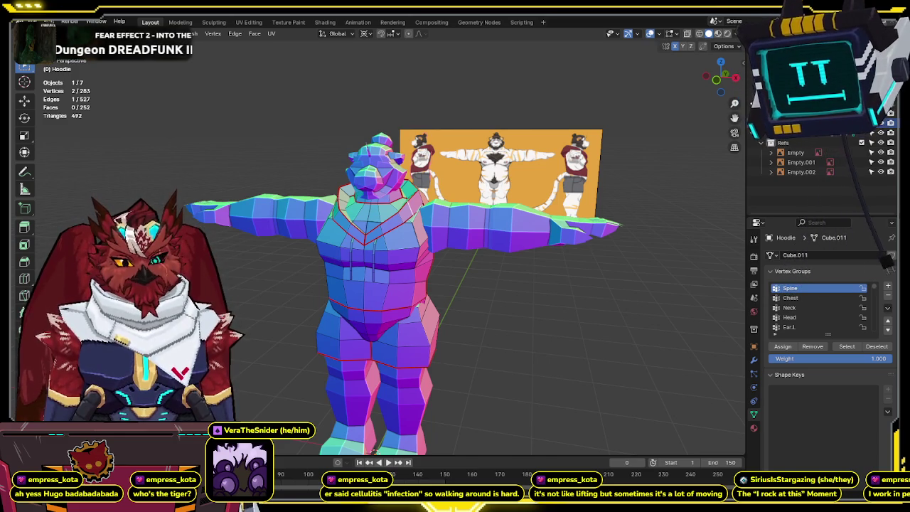
Switch to Material Preview and compare the hoodie in front and side orthographic views.
scroll(427, 285, "up", 2)
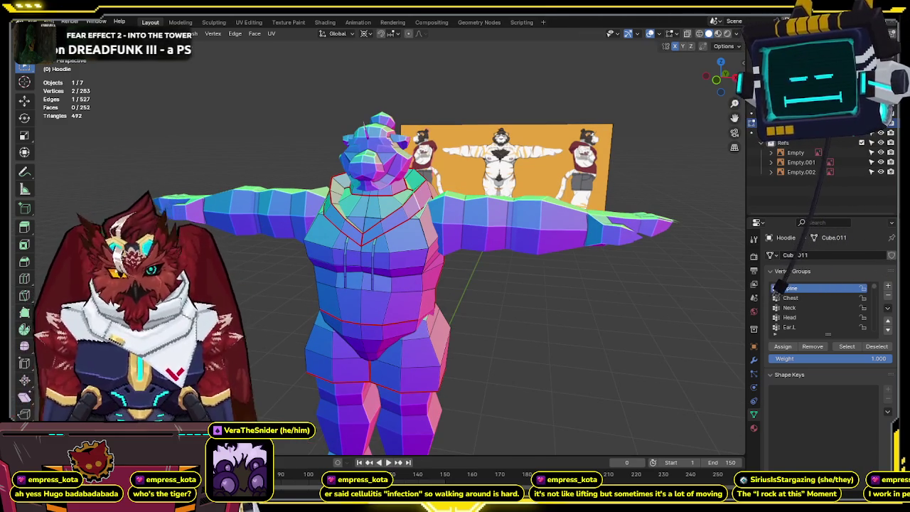
middle_click_drag(526, 214, 463, 199)
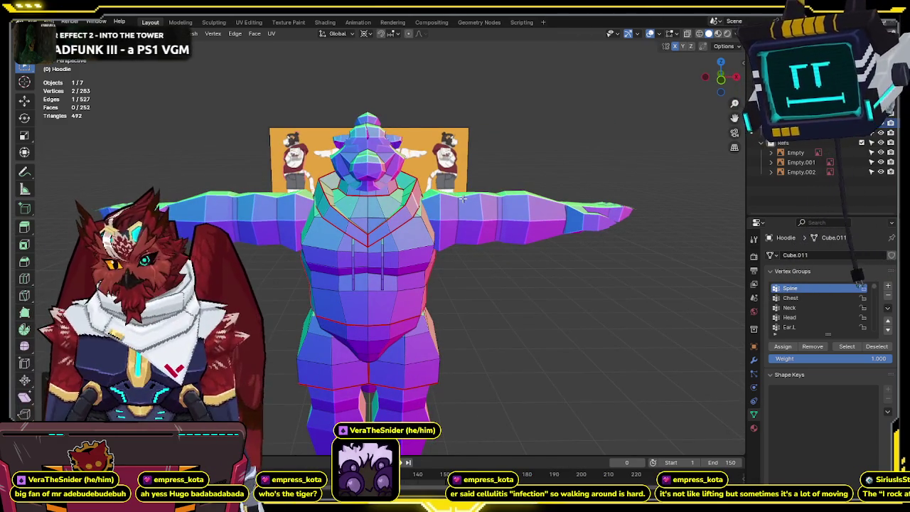
key("KP_1")
middle_click_drag(459, 198, 451, 161)
key("z")
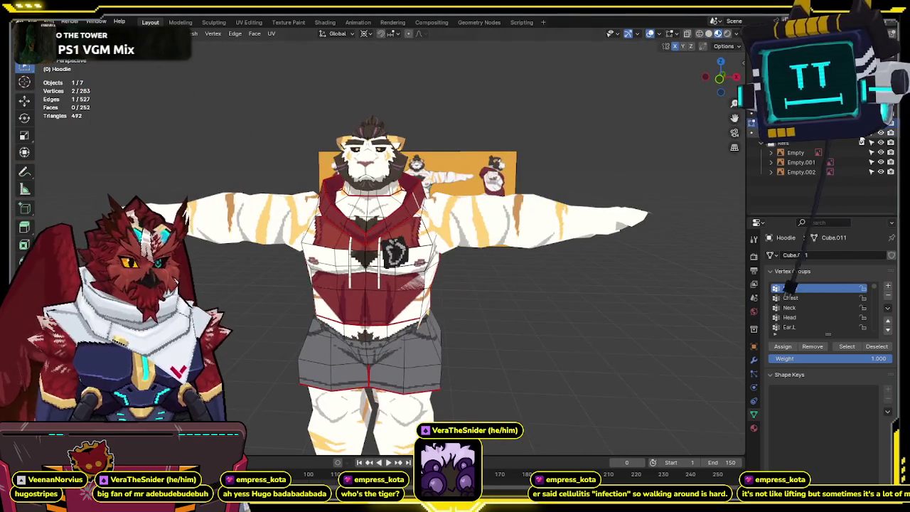
middle_click_drag(538, 189, 480, 197)
key("KP_3")
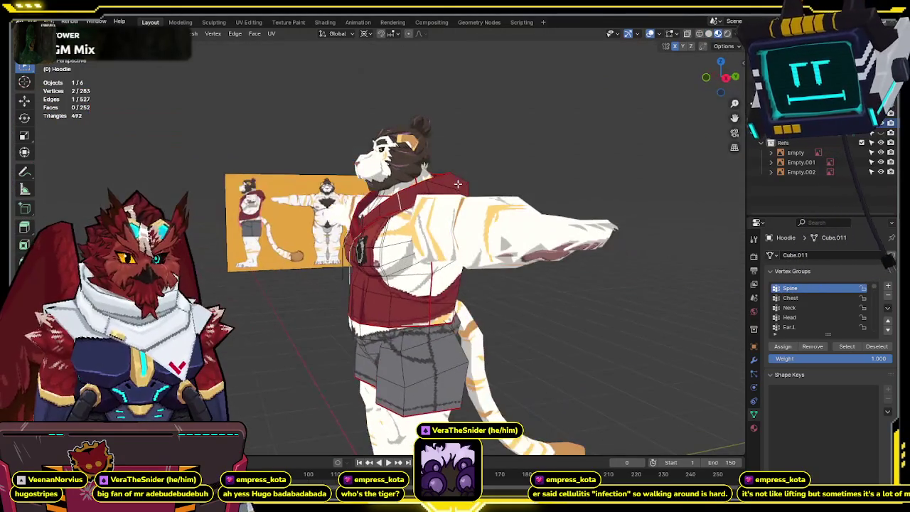
key("KP_5")
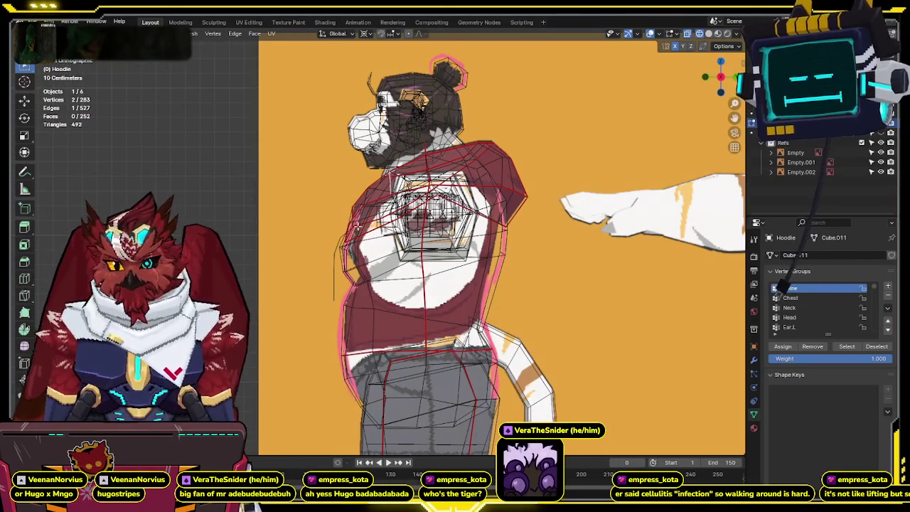
scroll(358, 230, "up", 1)
scroll(378, 248, "up", 2)
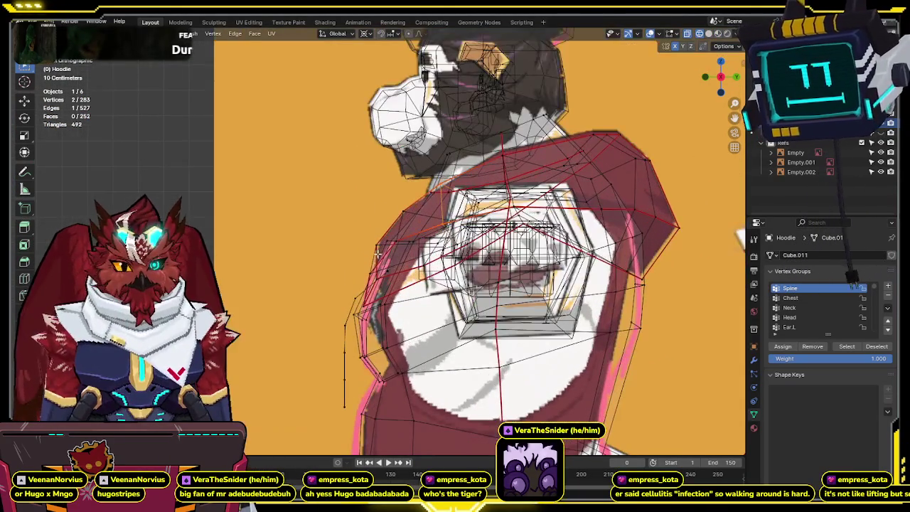
middle_click_drag(385, 267, 454, 255)
Turn off X-ray, exit Edit Mode, and zoom into the front orthographic view.
key("alt+z")
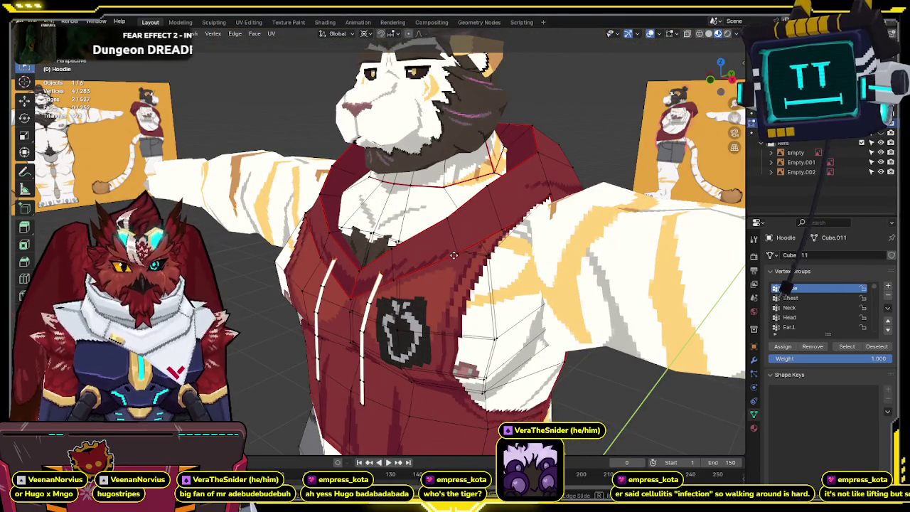
middle_click_drag(464, 254, 464, 183)
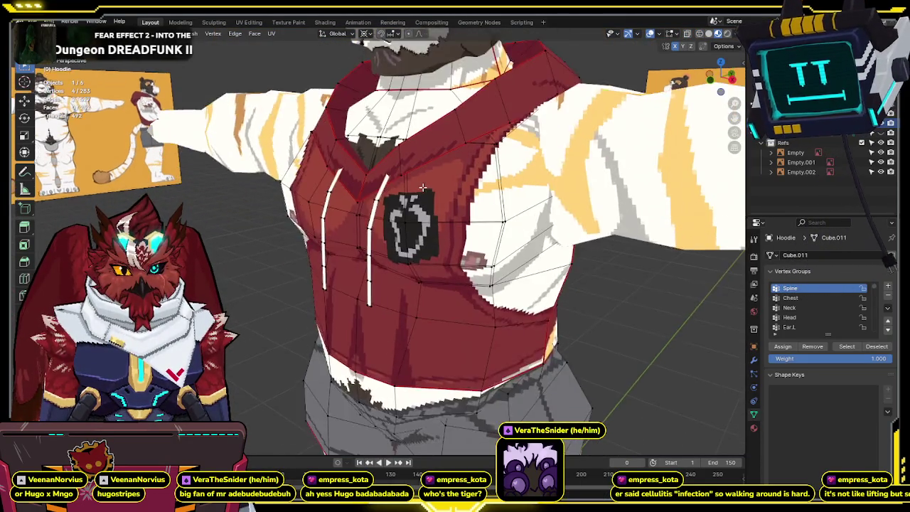
scroll(463, 184, "down", 3)
scroll(464, 183, "down", 4)
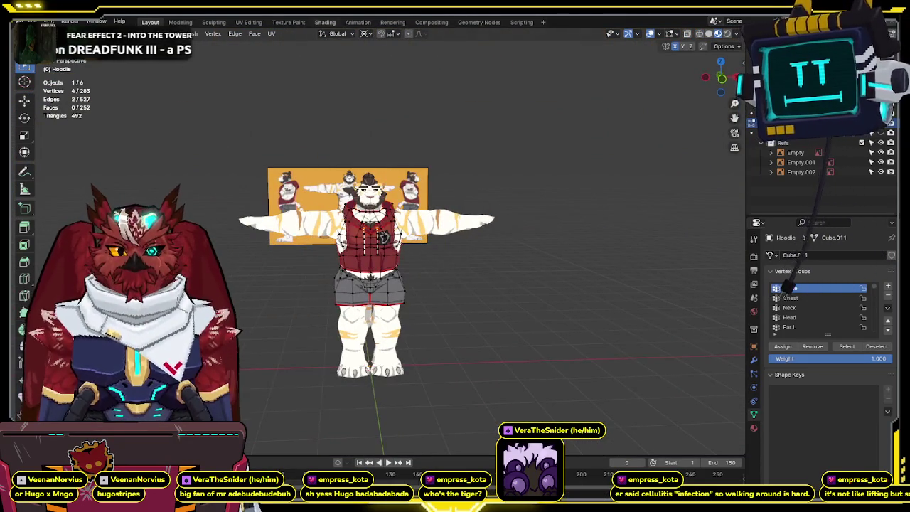
key("Tab")
mouse_move(455, 242)
middle_mouse_down()
mouse_move(427, 227)
mouse_move(445, 206)
middle_mouse_up()
scroll(441, 214, "up", 4)
key("KP_1")
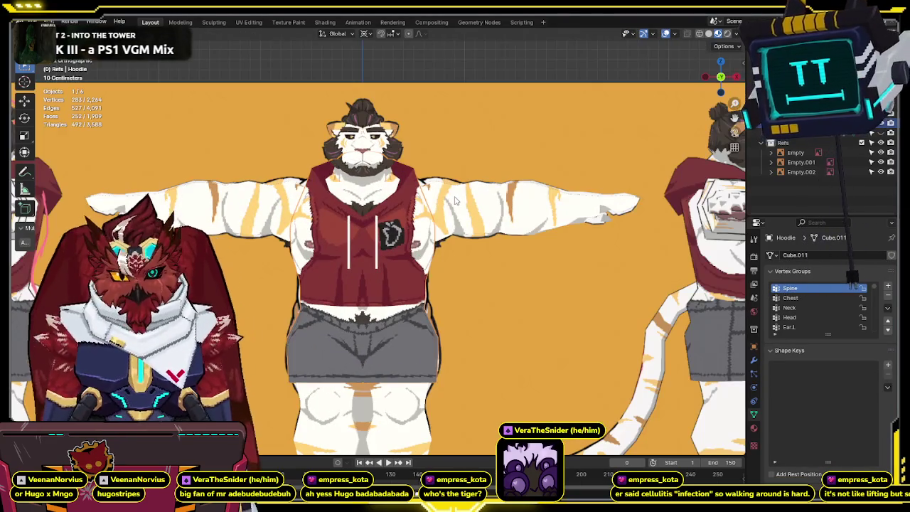
scroll(409, 280, "up", 2)
scroll(409, 279, "up", 1)
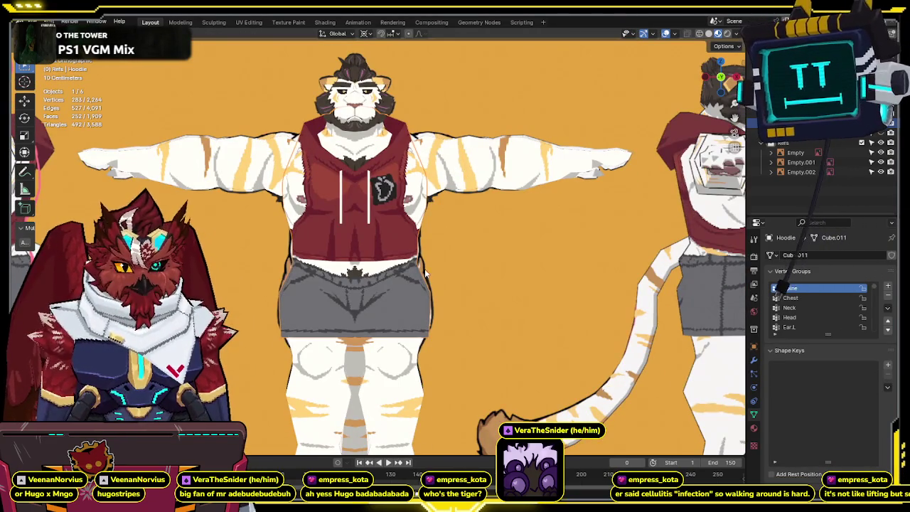
scroll(409, 275, "up", 4)
Briefly re-enter hoodie editing to toggle X-ray, then exit and check side and front views.
key("Tab")
key("alt+z")
key("alt+z")
scroll(466, 265, "down", 3)
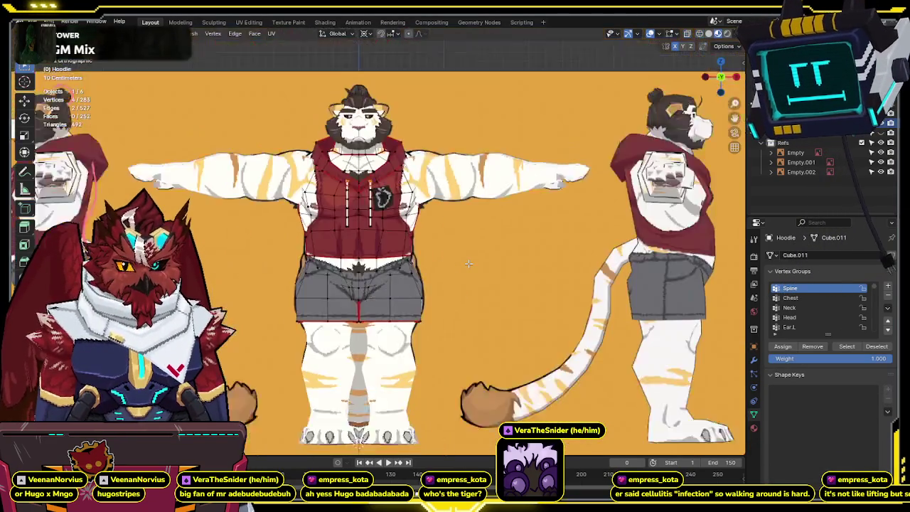
key("Tab")
scroll(463, 264, "up", 4)
key("Tab")
key("alt+z")
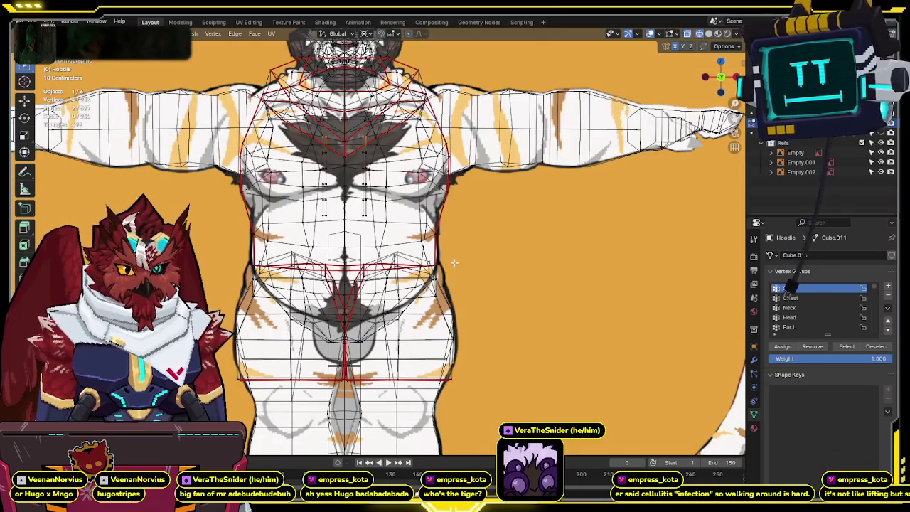
key("alt+z")
key("Tab")
scroll(443, 274, "down", 5)
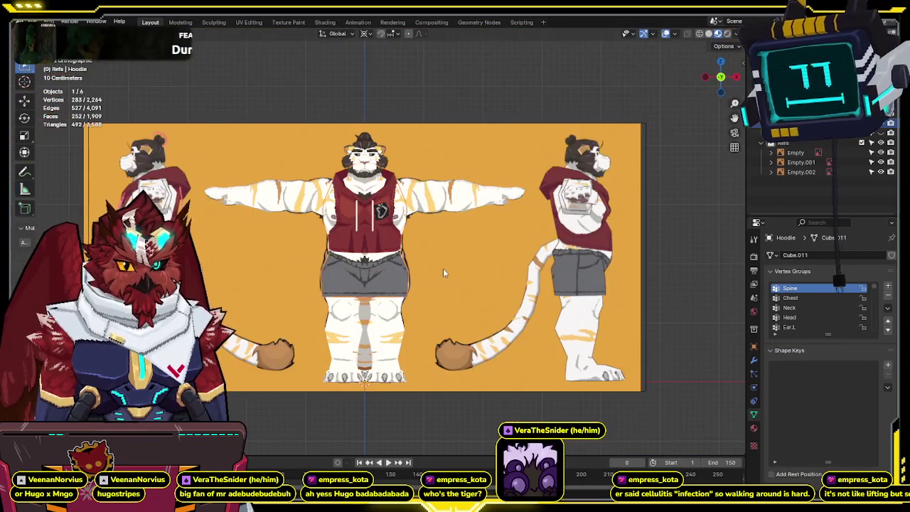
key("KP_3")
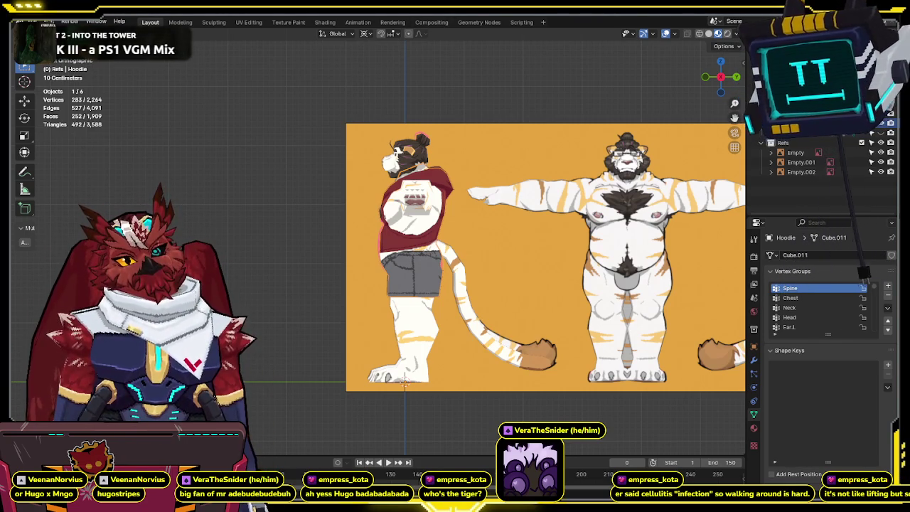
middle_click_drag(455, 235, 505, 193)
key("KP_1")
scroll(478, 212, "up", 3)
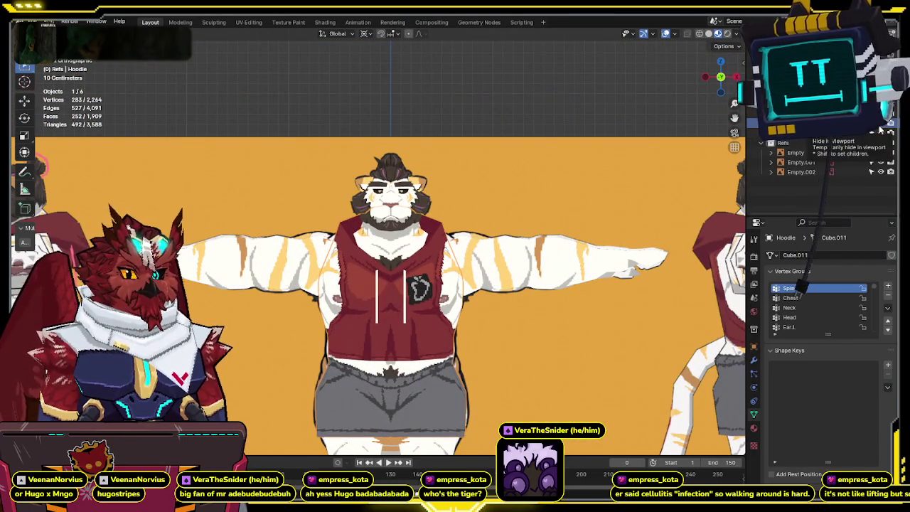
Switch the viewport from Material Preview to Solid shading.
left_click(709, 33)
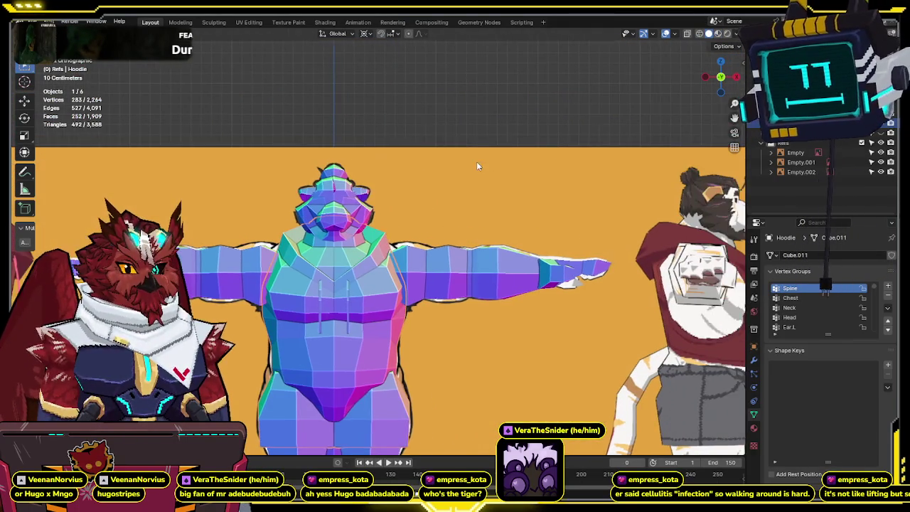
scroll(469, 174, "up", 2)
scroll(476, 183, "up", 2)
key("shift+z")
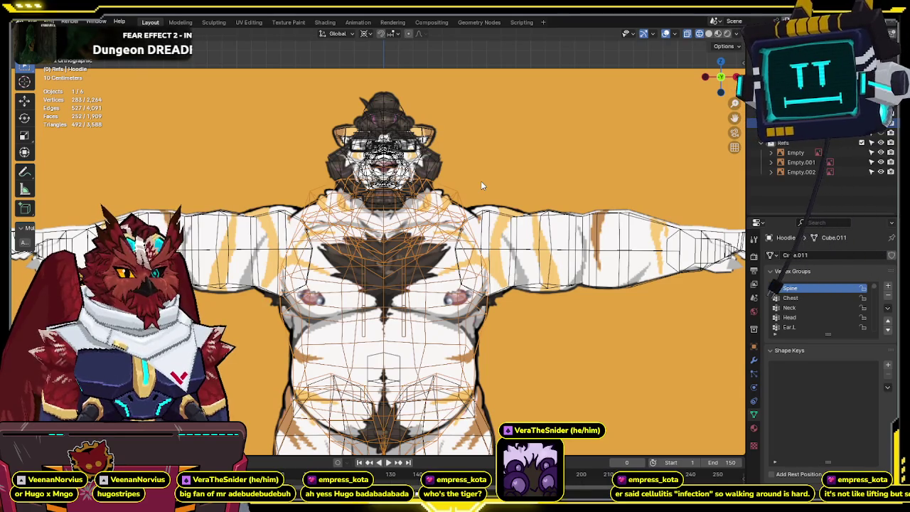
key("shift+z")
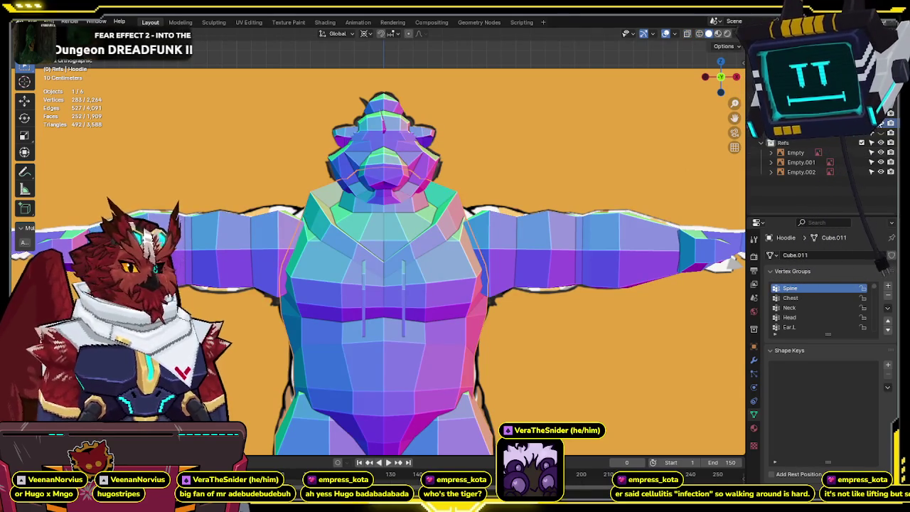
Hide the Hoodie in the outliner, unhide the Shirtless body, and select it.
left_click(882, 124)
left_click(880, 133)
key("shift+z")
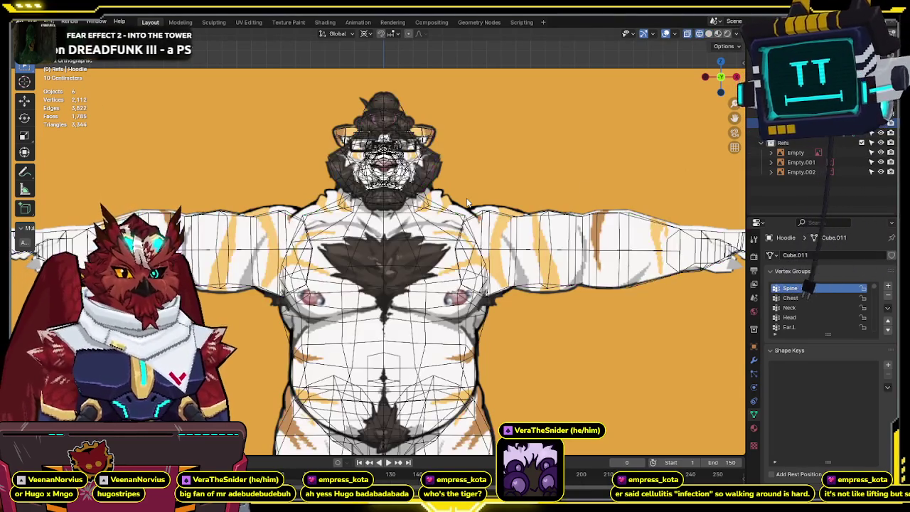
key("shift+z")
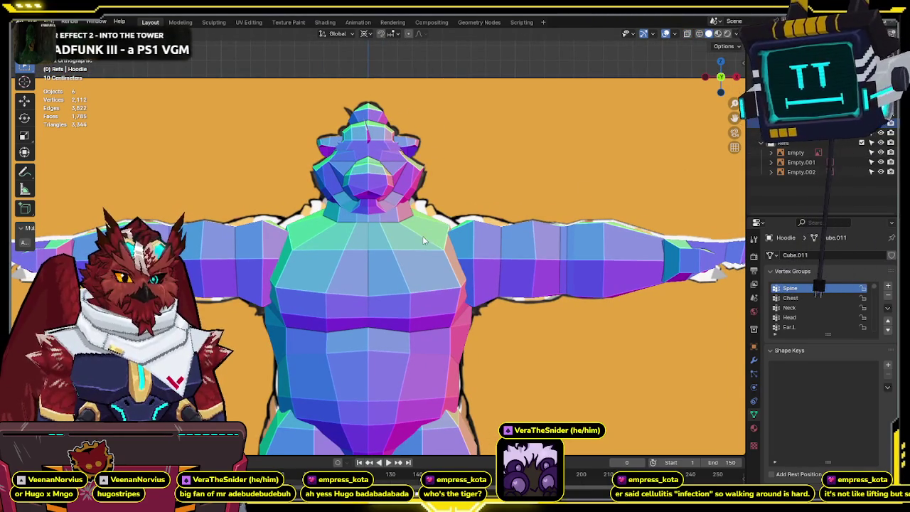
left_click(441, 232)
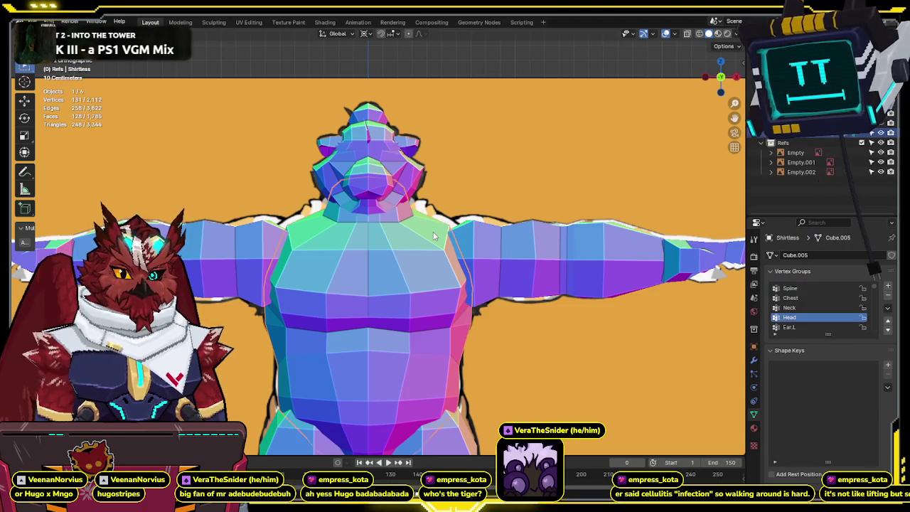
Enter Edit Mode on the Shirtless body and select the upper-chest vertices in X-ray.
key("Tab")
key("shift+z")
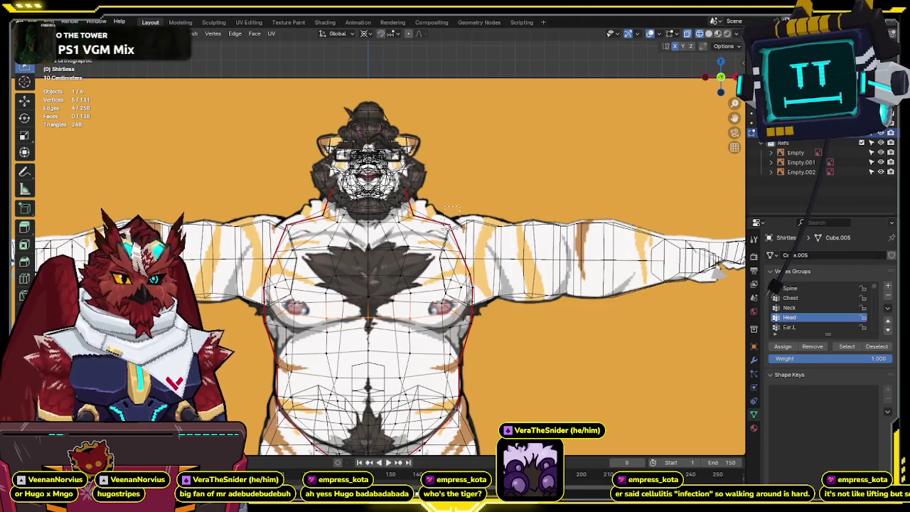
left_click_drag(459, 211, 415, 240)
key("shift+z")
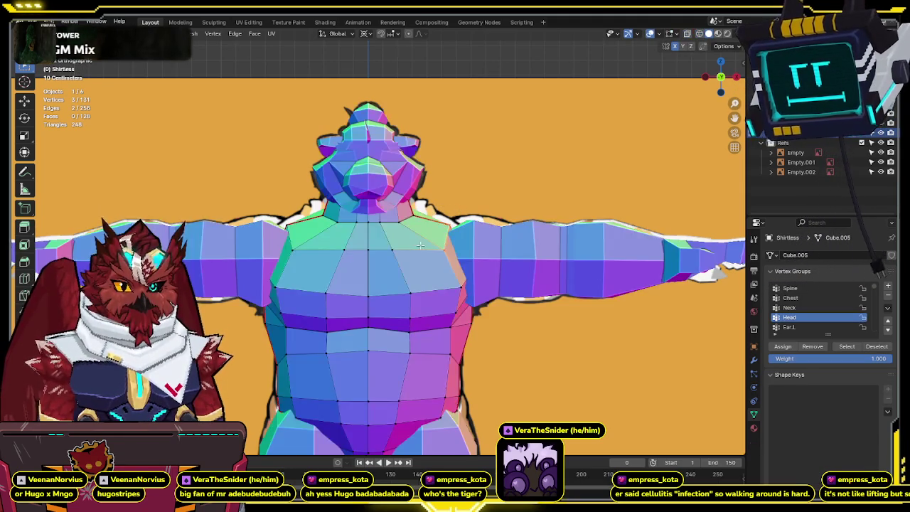
key("shift+z")
left_click(413, 238, "shift")
left_click(409, 242, "shift")
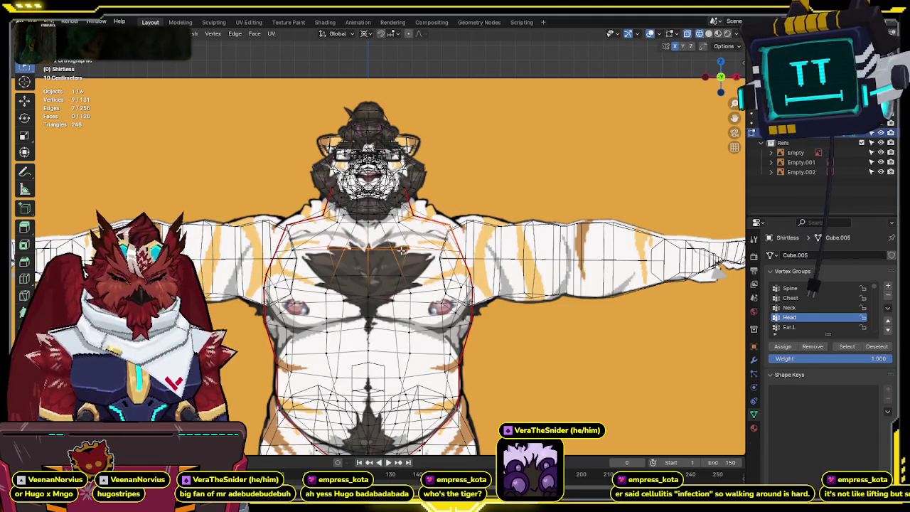
Try a chest edge slide without changing the mesh, then exit Edit Mode in side view.
key("KP_3")
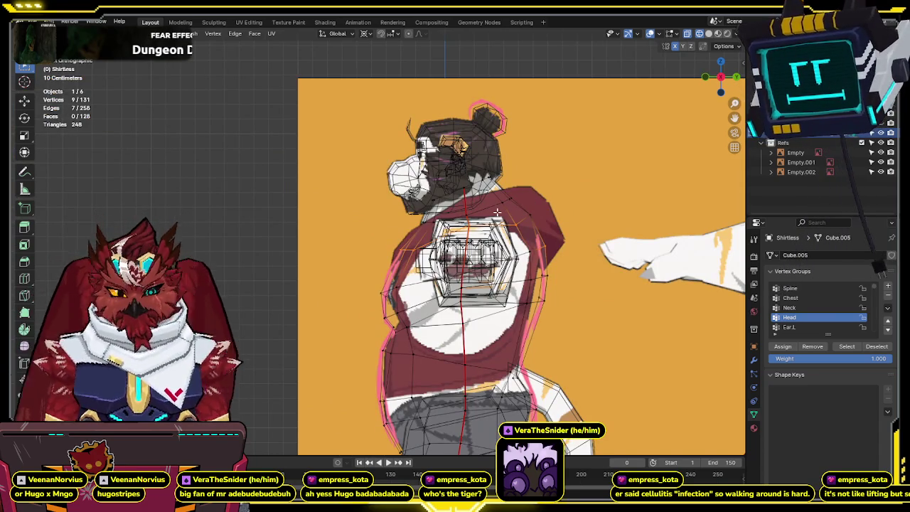
key("KP_1")
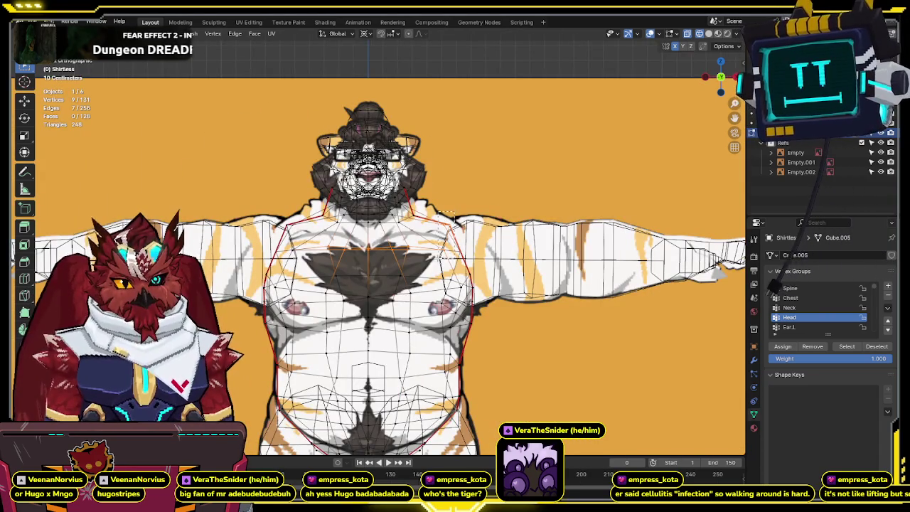
key("g")
key("g")
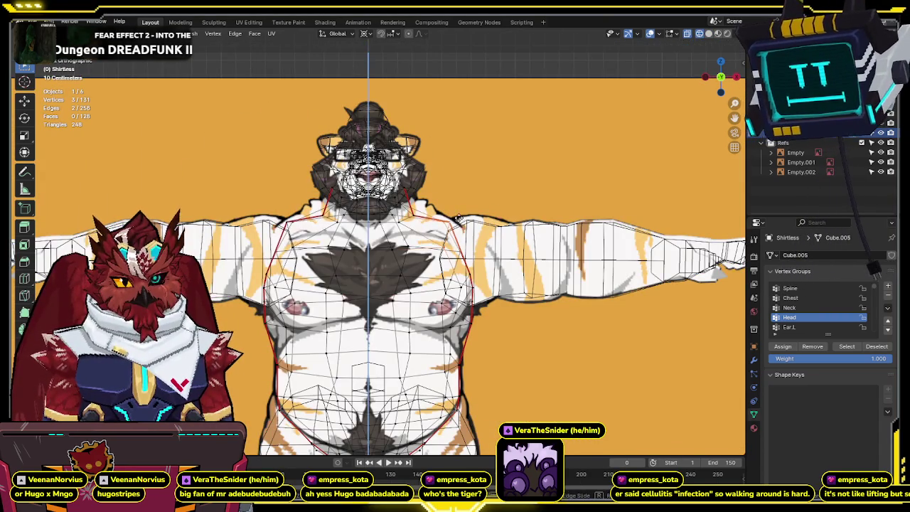
key("Return")
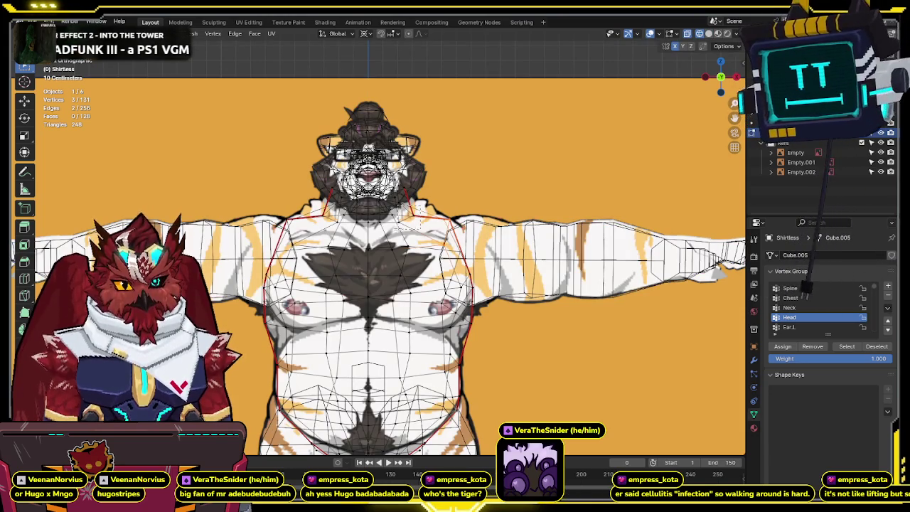
middle_click_drag(415, 220, 321, 218)
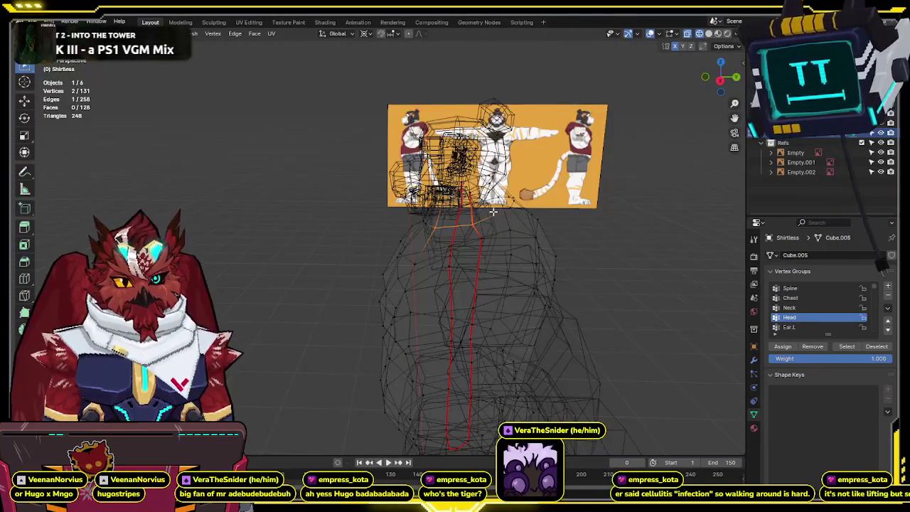
left_click(721, 79)
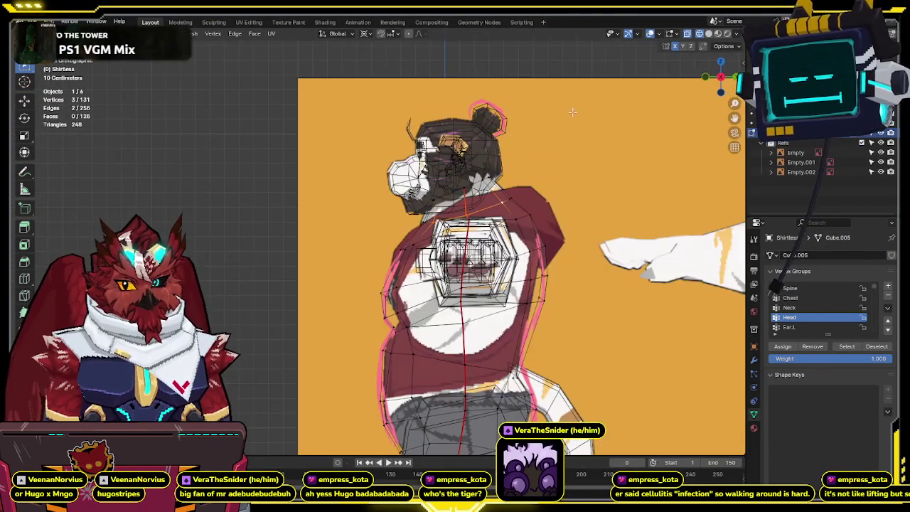
key("Tab")
key("alt+z")
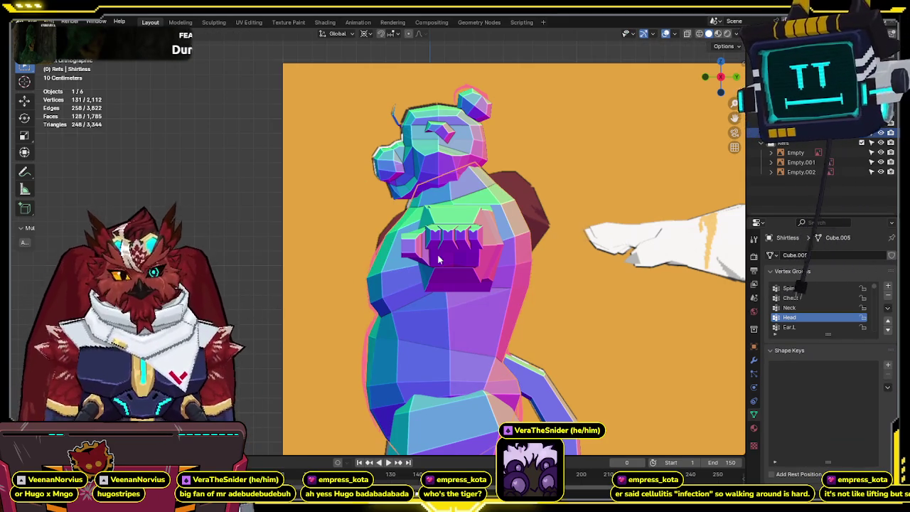
middle_click_drag(439, 259, 519, 257)
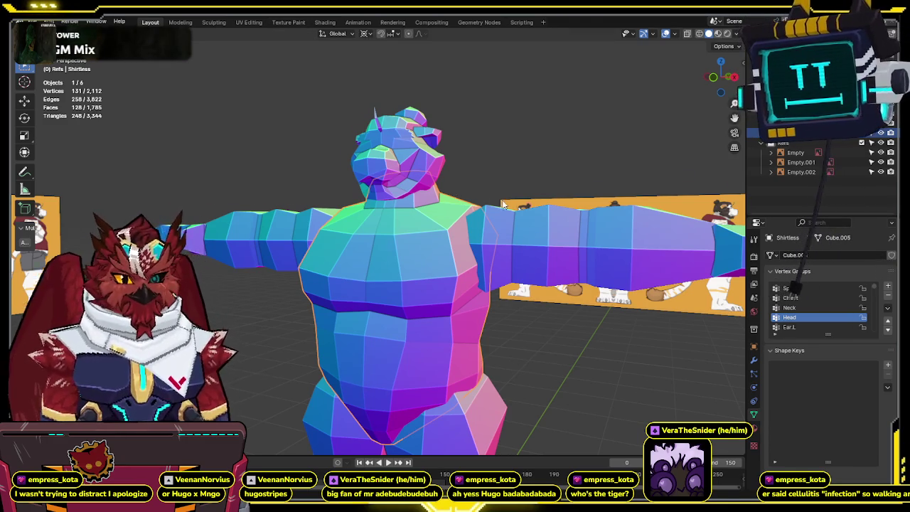
Snap to front view and toggle outliner visibility to show the hoodie over the torso.
middle_click_drag(454, 184, 474, 226)
key("KP_1")
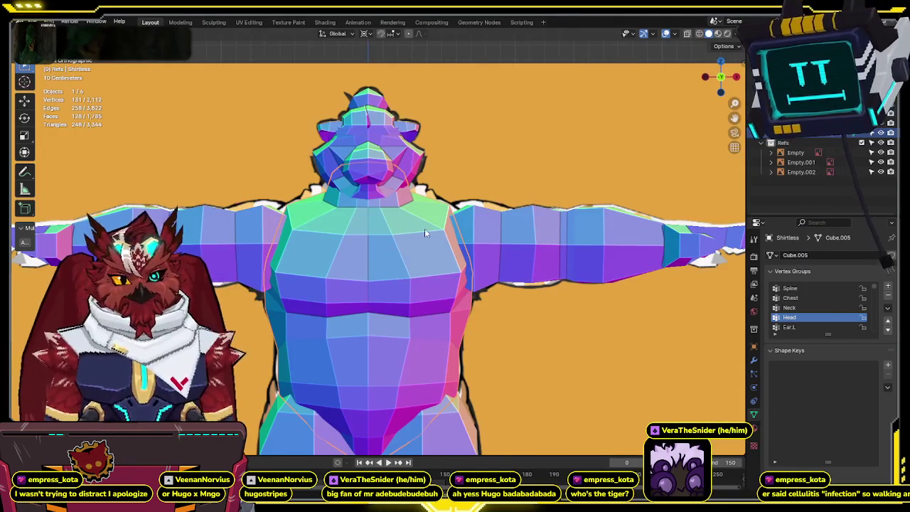
left_click(881, 133)
left_click(881, 133)
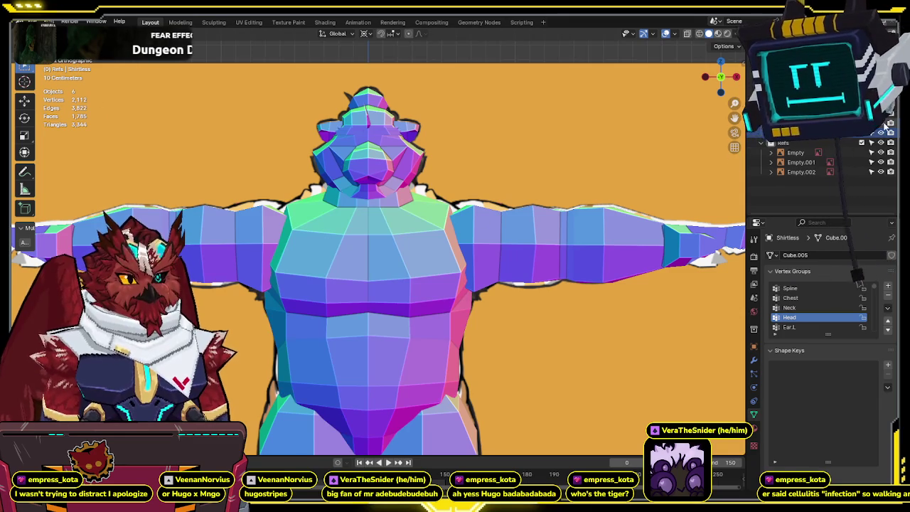
left_click(882, 132)
left_click(881, 132)
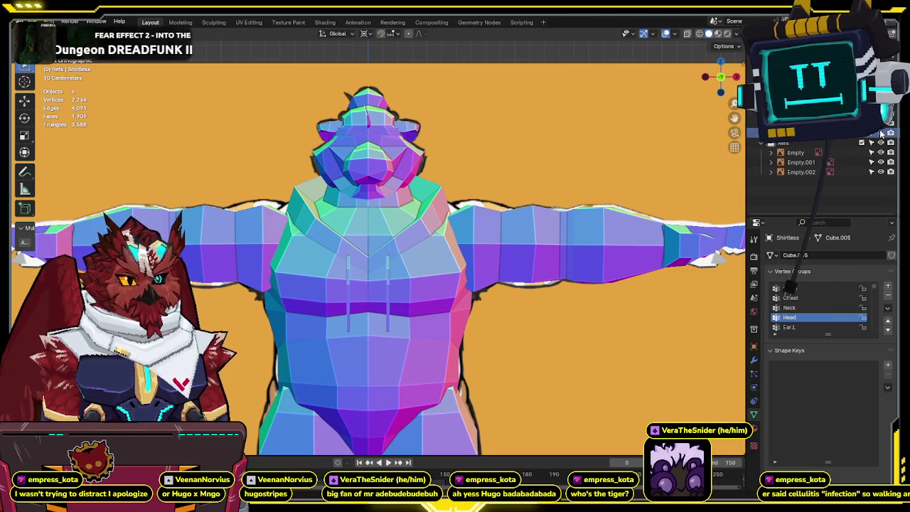
Box-select a group of Hoodie vertices in Edit Mode, then exit.
key("Tab")
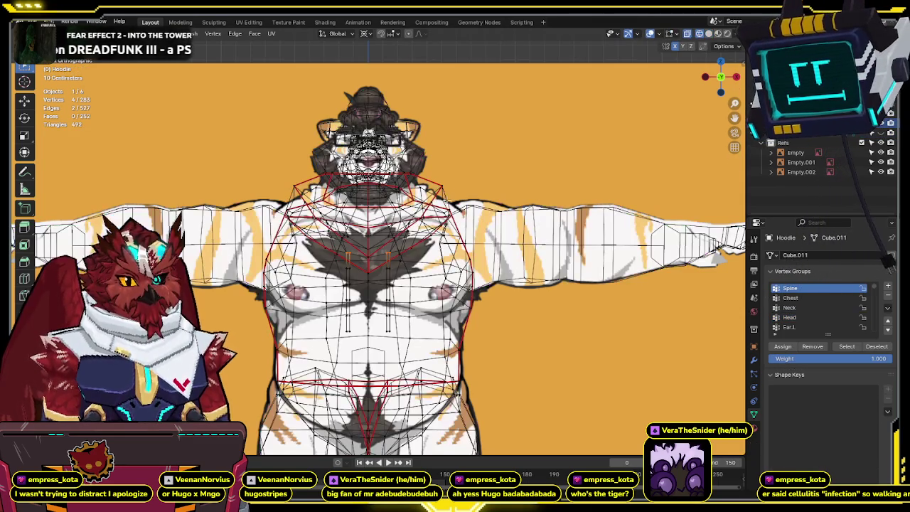
left_click_drag(455, 171, 427, 245)
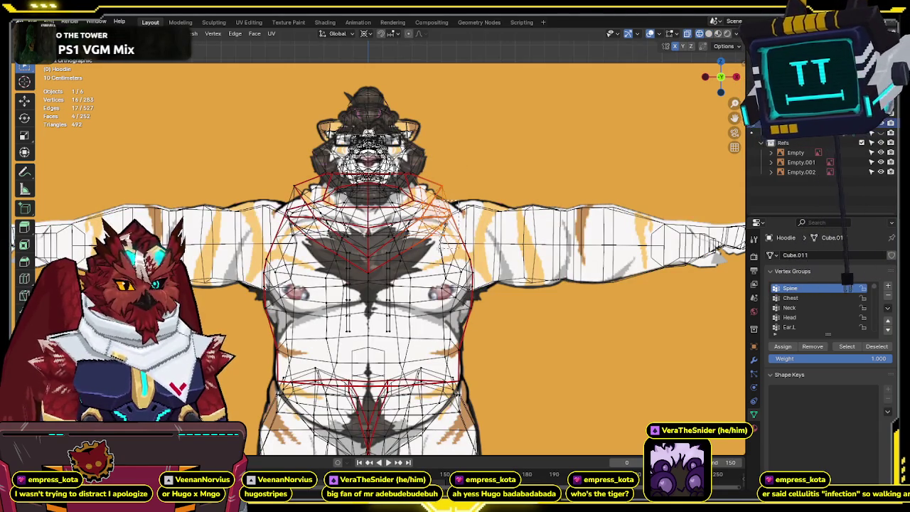
key("alt+z")
middle_click_drag(558, 213, 396, 229)
key("Tab")
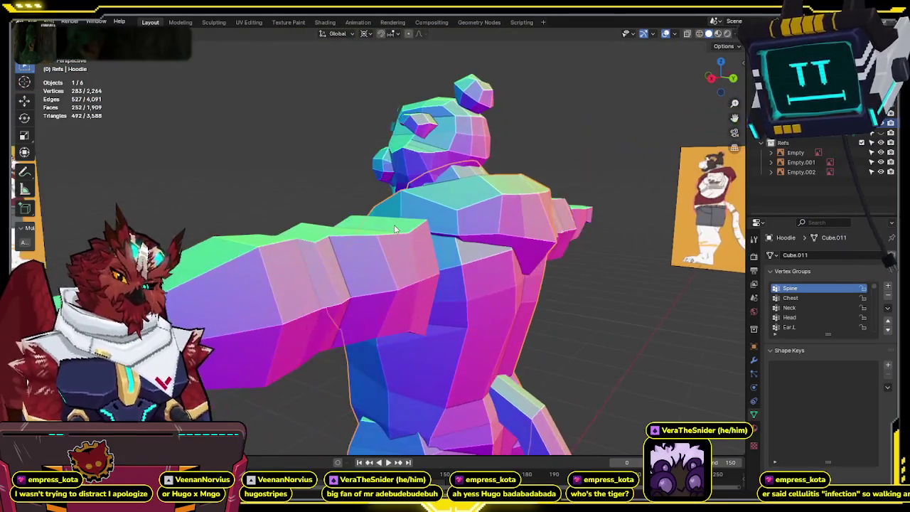
mouse_move(396, 229)
middle_mouse_down()
mouse_move(560, 234)
mouse_move(540, 233)
middle_mouse_up()
Hide the Hoodie, unhide all objects with Alt+H, and view the model from front and back.
key("h")
key("alt+h")
key("Tab")
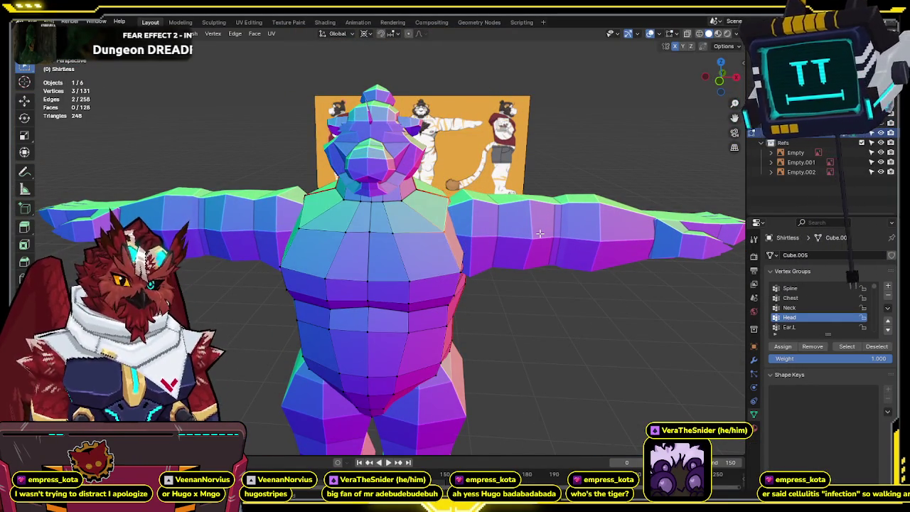
key("Tab")
mouse_move(540, 233)
middle_mouse_down()
mouse_move(537, 170)
mouse_move(500, 176)
middle_mouse_up()
left_click(473, 131)
middle_click_drag(474, 131, 545, 122)
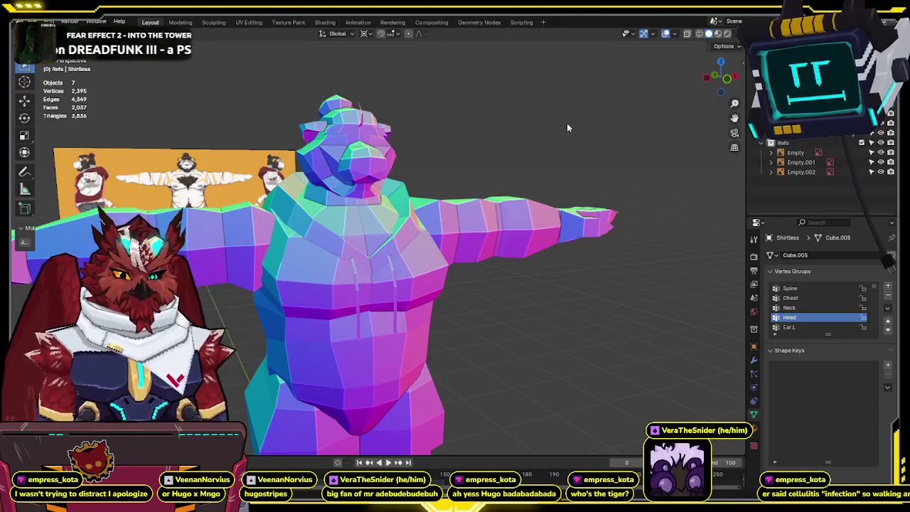
key("KP_1")
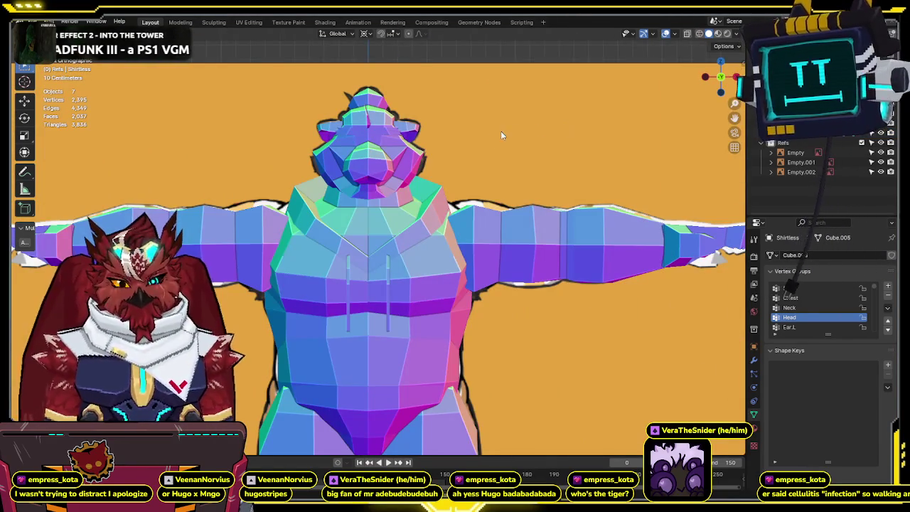
key("ctrl+KP_1")
scroll(498, 185, "up", 4)
middle_click_drag(498, 185, 476, 228)
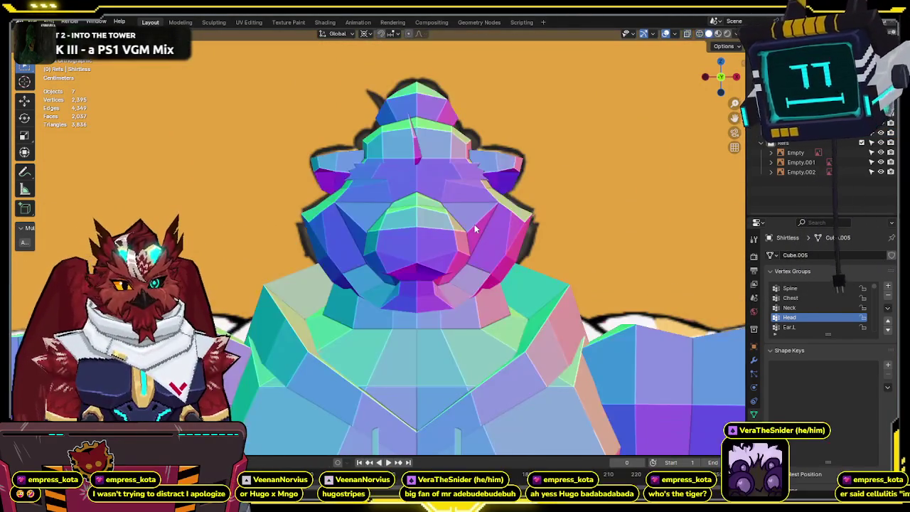
Show the tiger in Material Preview and flip between it and the reference sketch.
key("alt+z")
key("alt+z")
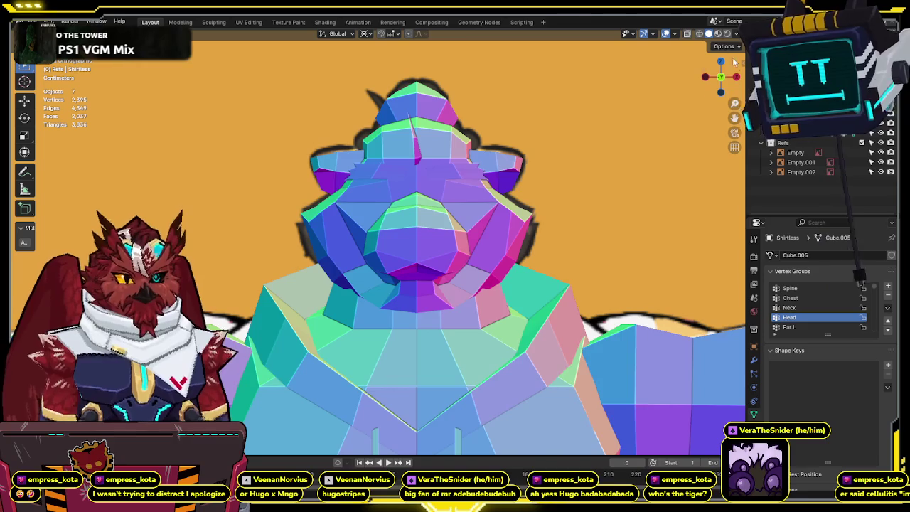
left_click(719, 33)
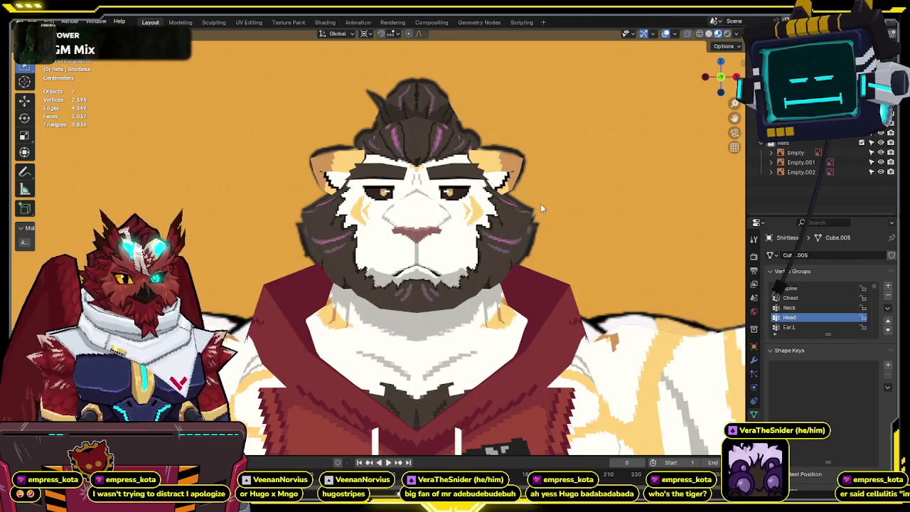
key("shift+h")
key("alt+h")
key("shift+h")
key("alt+h")
key("shift+h")
key("alt+h")
key("shift+h")
key("alt+h")
key("shift+h")
key("alt+h")
key("shift+h")
key("alt+h")
key("shift+h")
key("alt+h")
Keep alternating the reference sketch and the textured model to compare them.
key("shift+h")
key("alt+h")
key("shift+h")
key("alt+h")
key("shift+h")
key("alt+h")
key("shift+h")
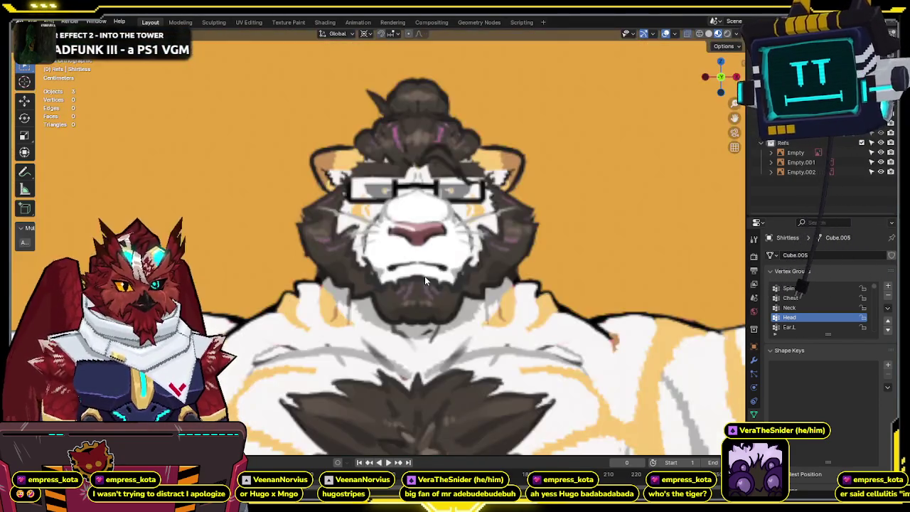
key("alt+h")
key("shift+h")
key("alt+h")
key("shift+h")
key("alt+h")
key("shift+h")
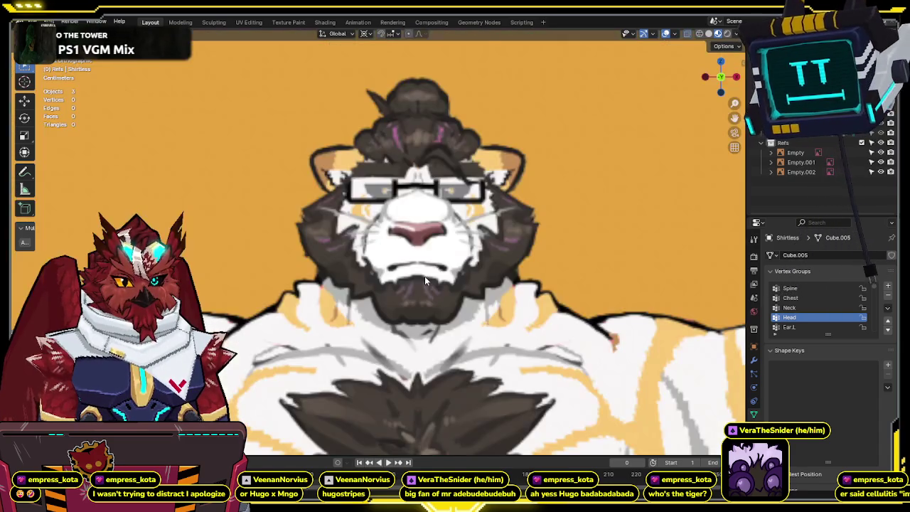
key("alt+h")
key("shift+h")
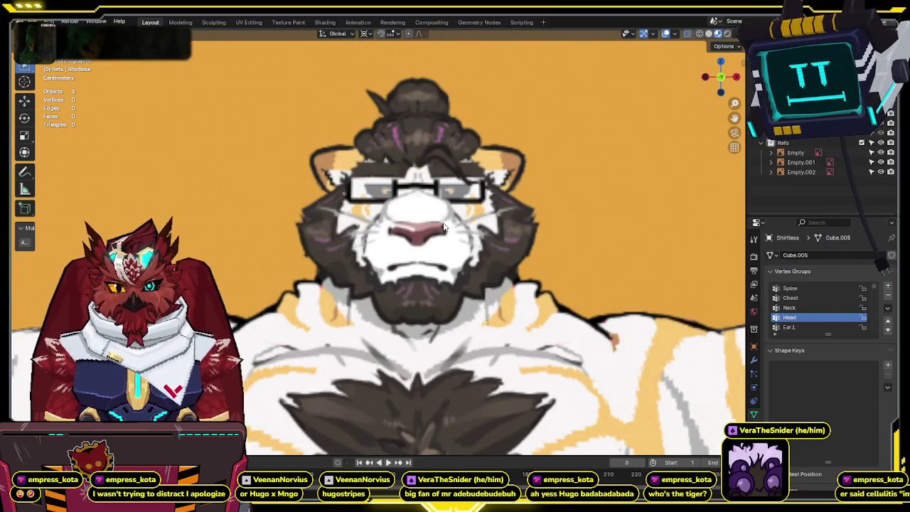
key("alt+h")
key("shift+h")
key("alt+h")
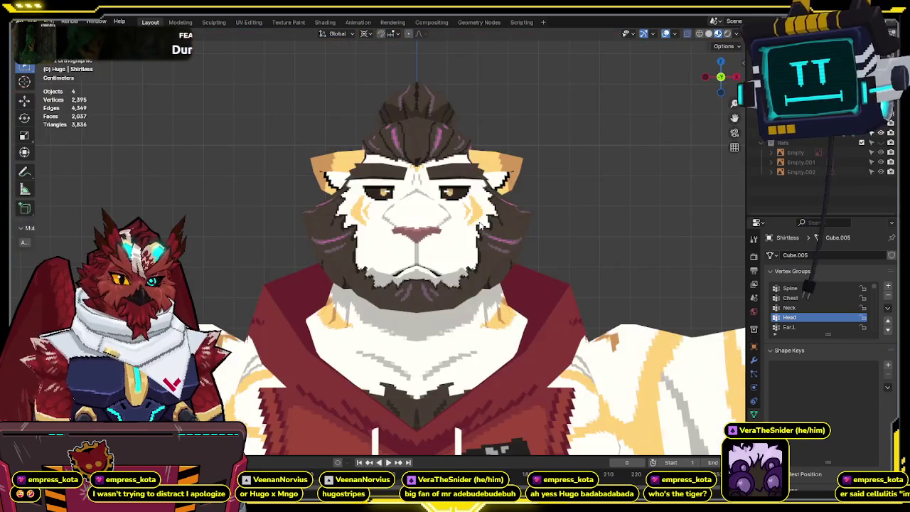
key("shift+h")
key("h")
key("alt+h")
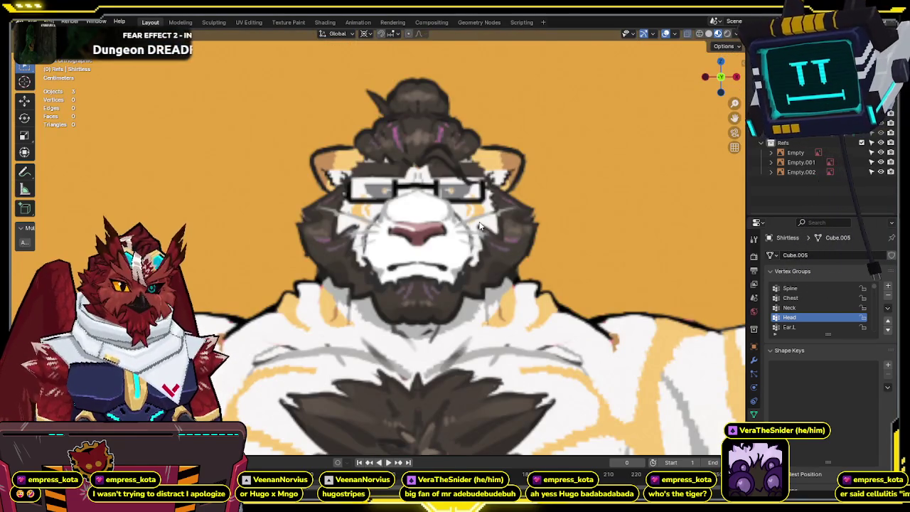
key("h")
key("alt+h")
key("h")
key("alt+h")
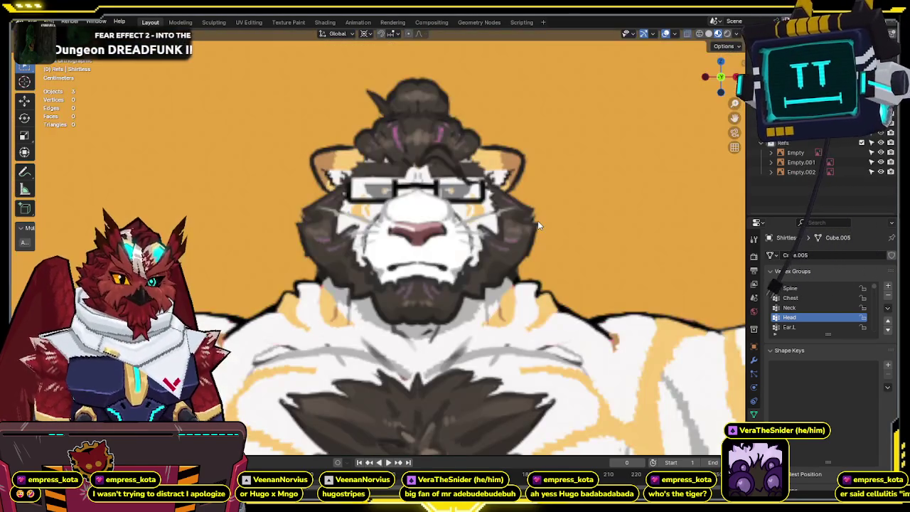
Select the body mesh in front view and repeatedly overlay the reference on it.
middle_click_drag(537, 220, 470, 227)
key("h")
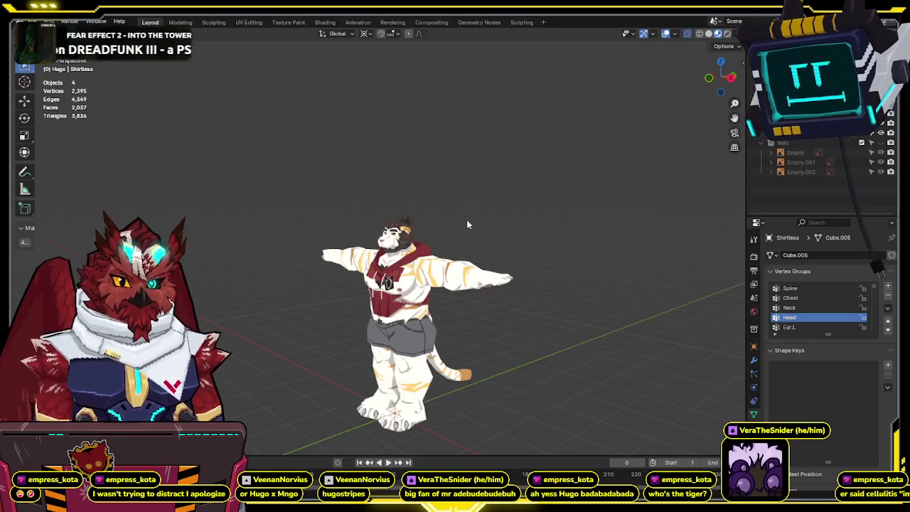
left_click(397, 239)
scroll(430, 245, "up", 5)
key("KP_1")
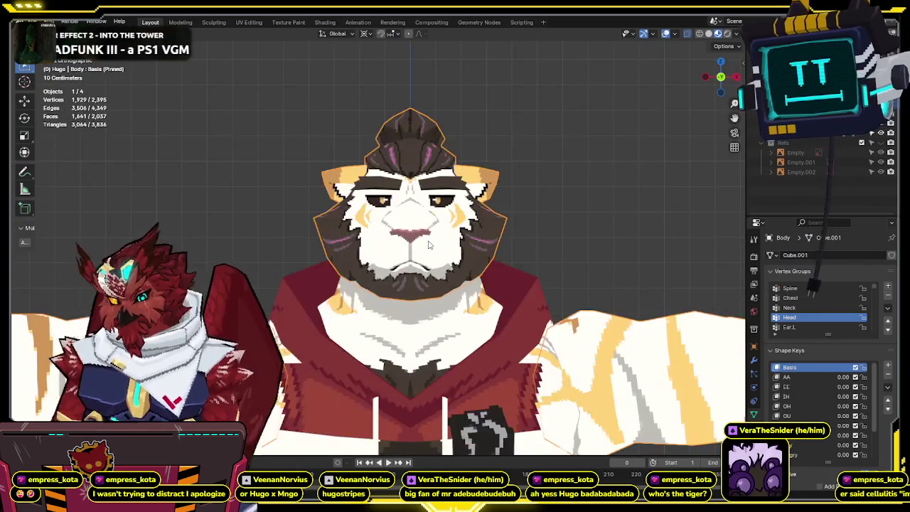
key("alt+h")
key("h")
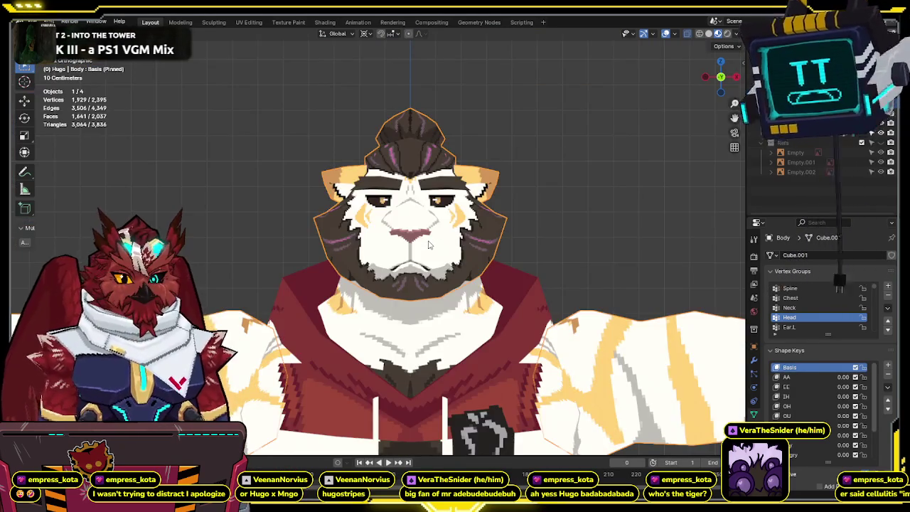
key("alt+h")
key("h")
key("alt+h")
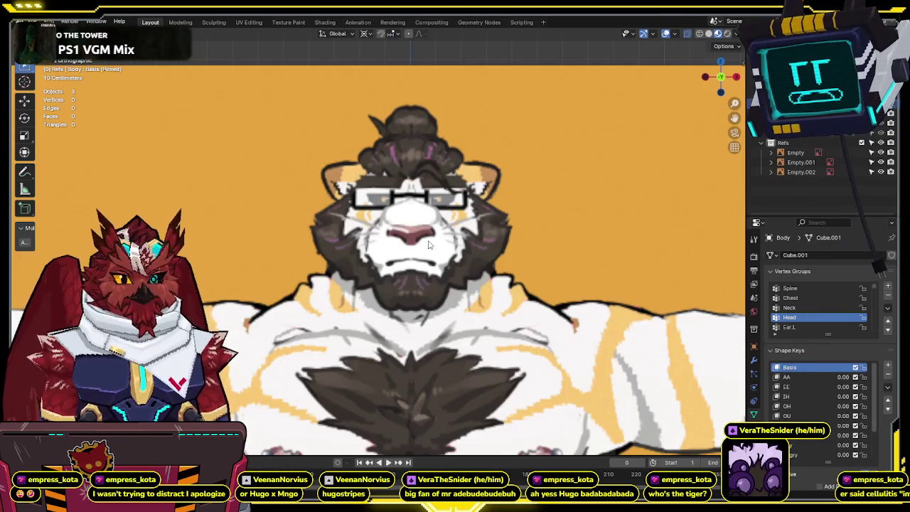
key("h")
key("alt+h")
key("h")
key("alt+h")
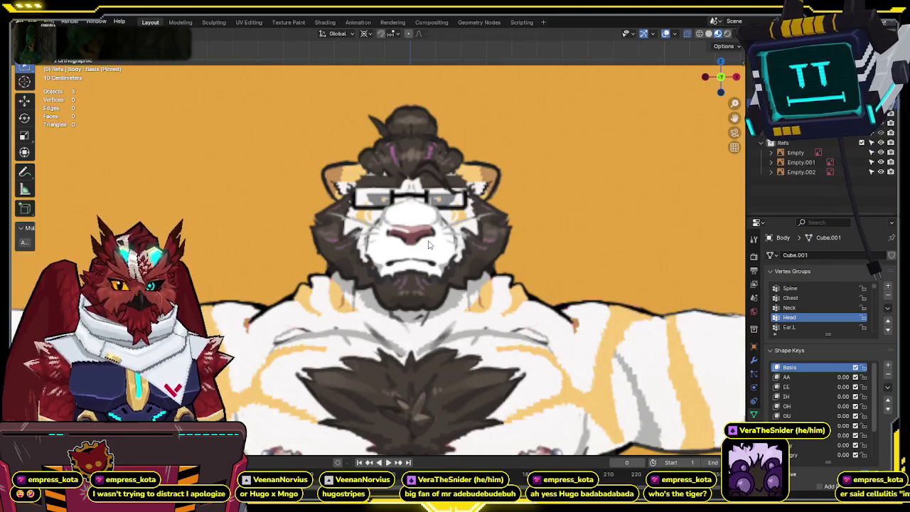
key("h")
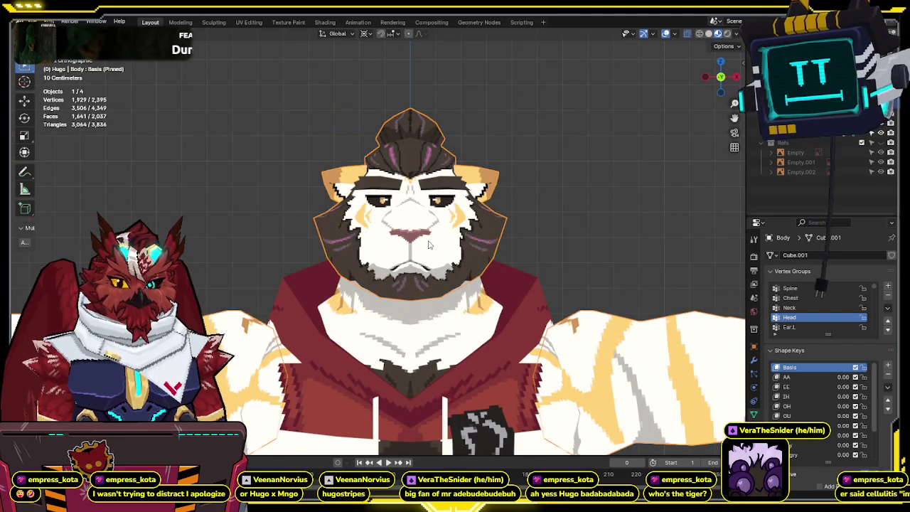
key("alt+h")
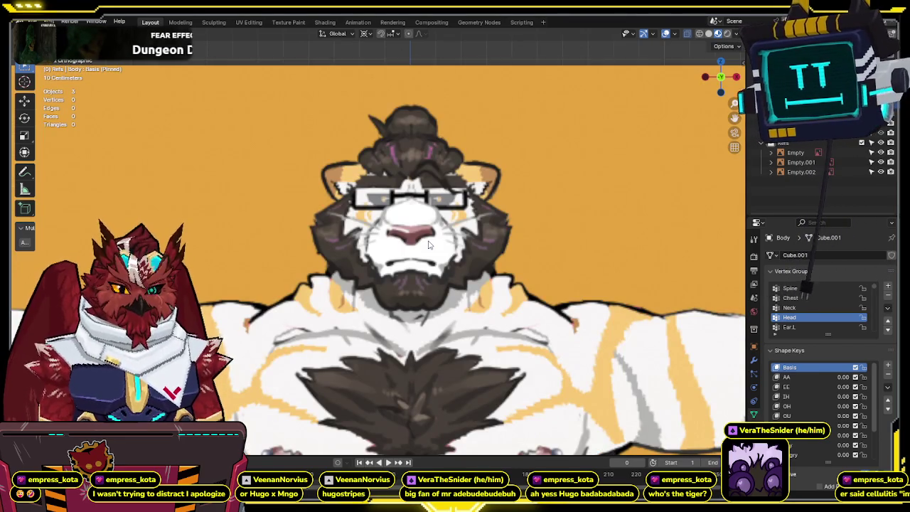
Hide the reference images and orbit around the textured tiger.
scroll(428, 244, "down", 5)
key("h")
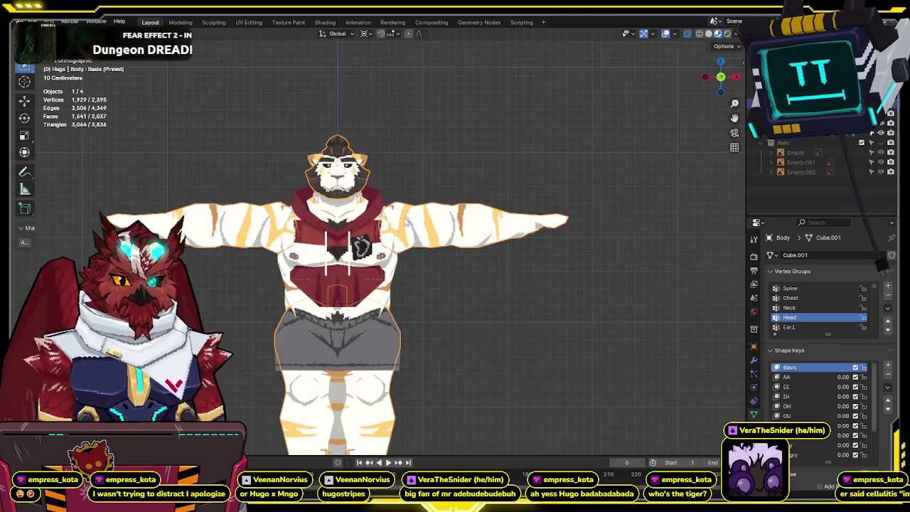
middle_click_drag(400, 228, 578, 187)
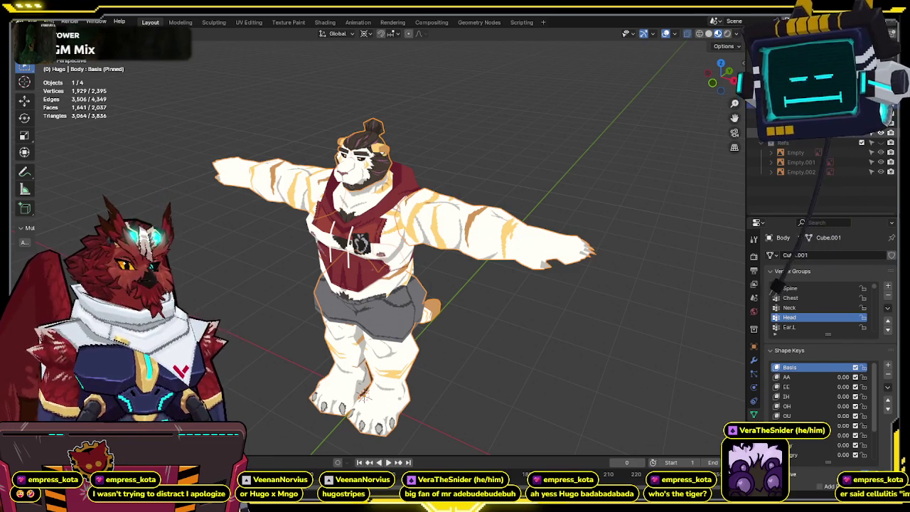
Return to Solid shading, hide an extra object and select the character's body mesh.
left_click(708, 34)
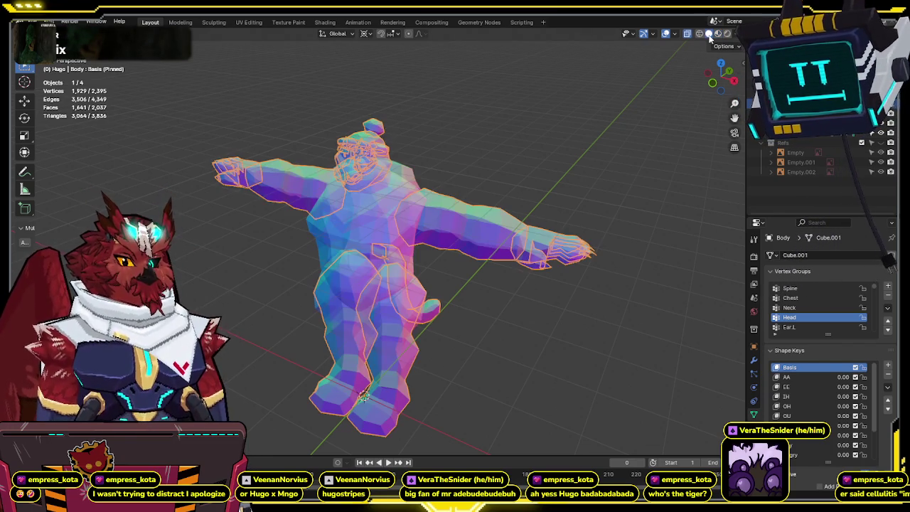
left_click(519, 155)
key("shift+z")
key("shift+z")
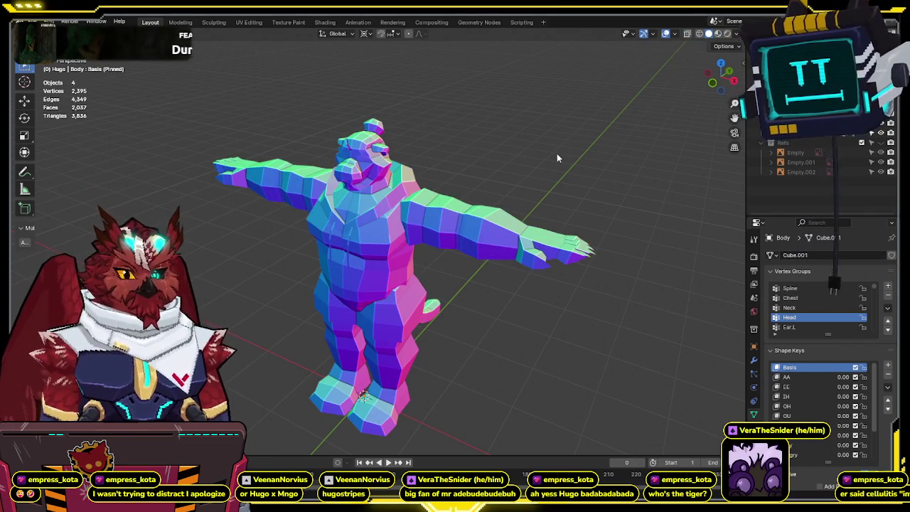
left_click(881, 132)
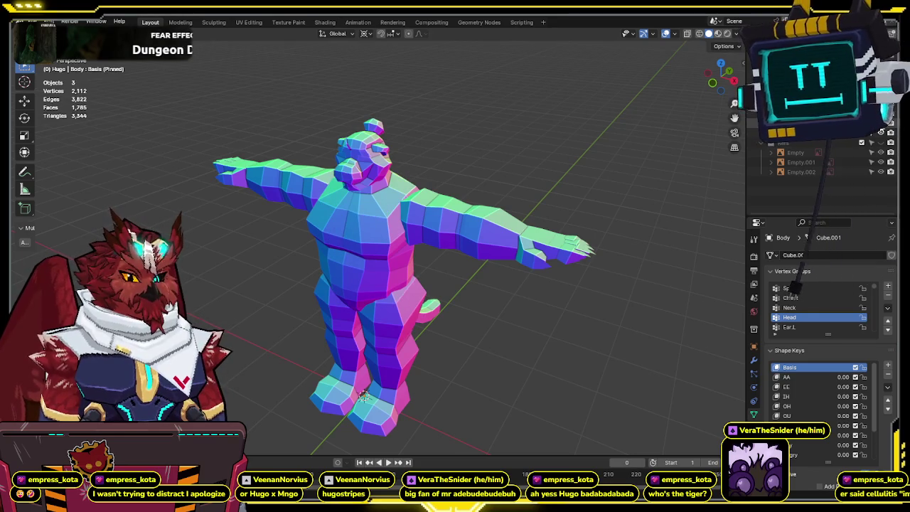
mouse_move(398, 128)
middle_mouse_down()
mouse_move(476, 124)
mouse_move(479, 159)
mouse_move(571, 116)
mouse_move(506, 138)
mouse_move(375, 151)
mouse_move(510, 135)
mouse_move(497, 135)
middle_mouse_up()
left_click(477, 191)
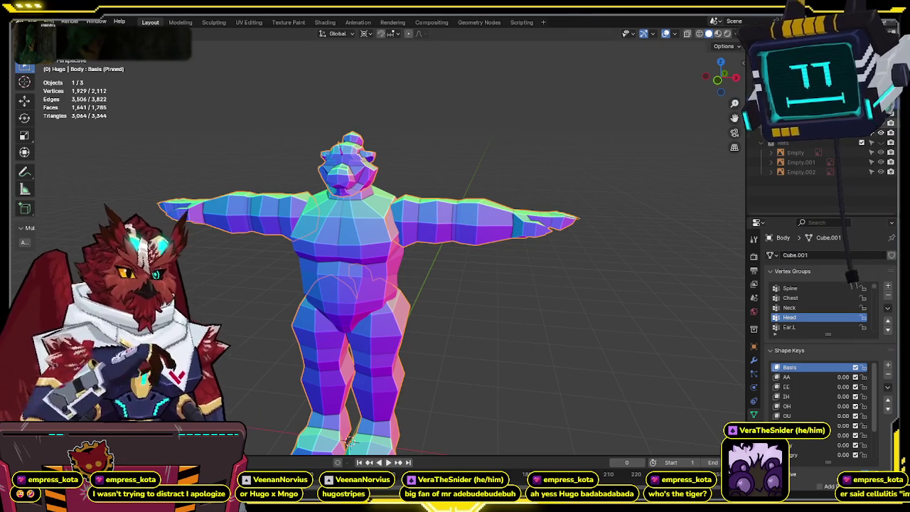
Toggle the torso mesh's visibility to compare, leaving it hidden.
left_click(881, 134)
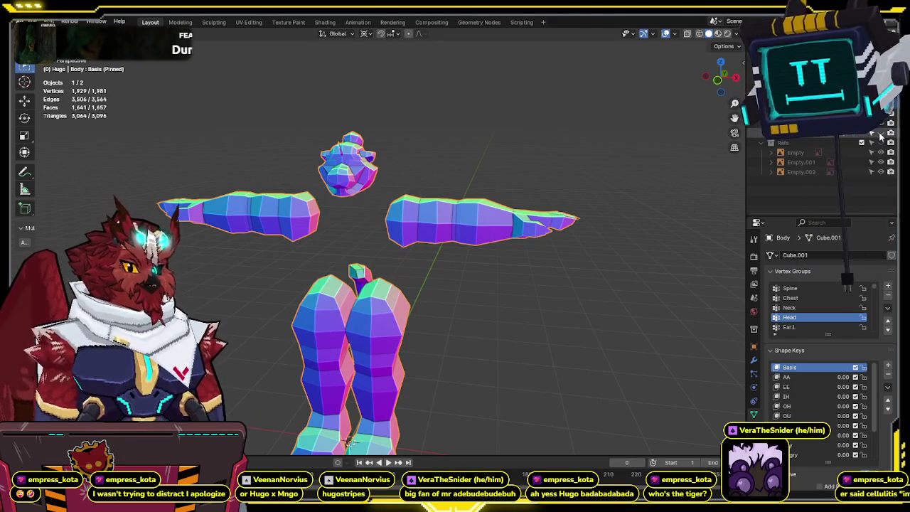
left_click(882, 133)
left_click(882, 133)
left_click(881, 133)
left_click(882, 133)
left_click(882, 133)
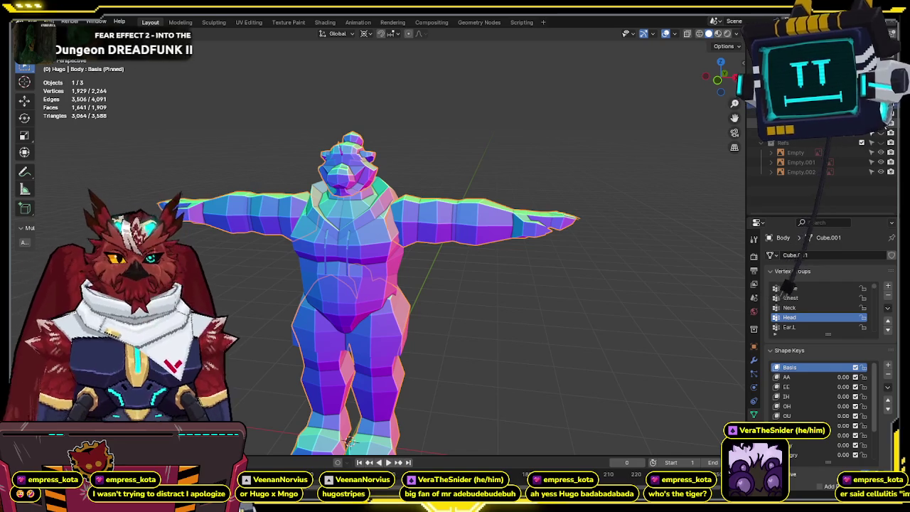
left_click(883, 131)
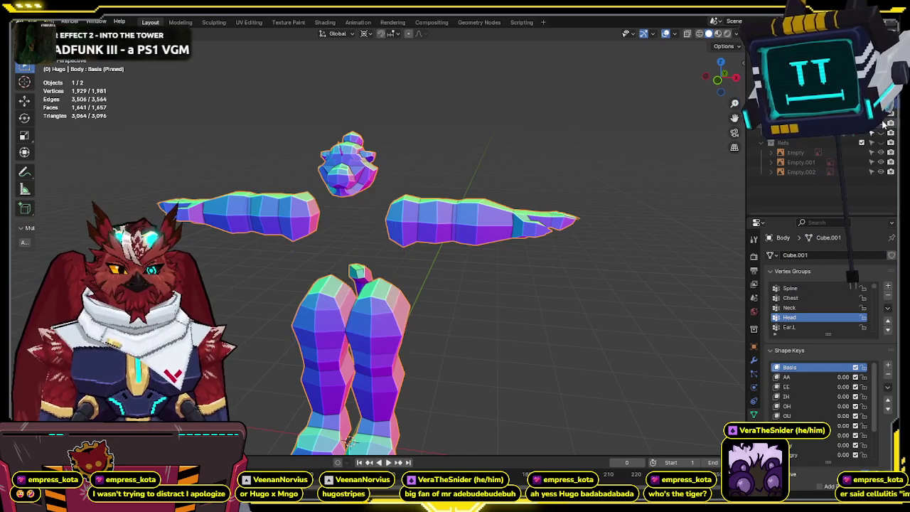
left_click(883, 131)
left_click(884, 128)
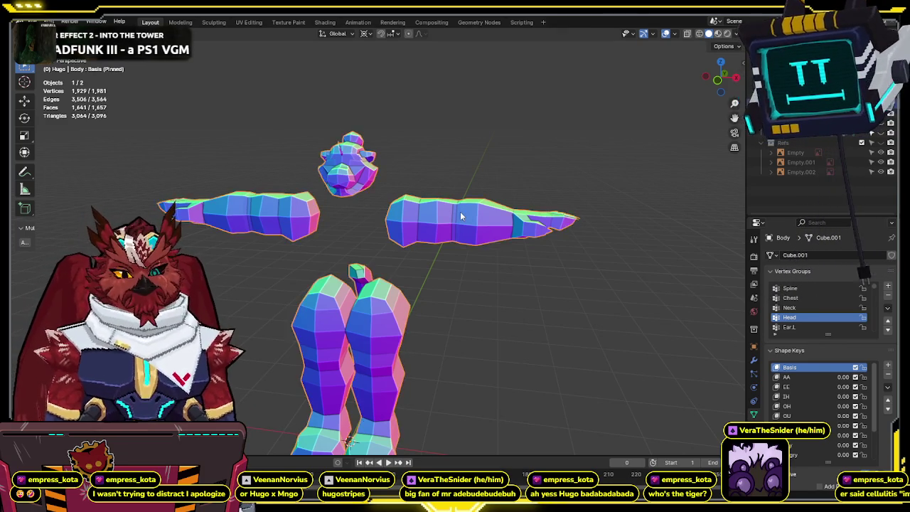
Enter Edit Mode on the body and turn off armature deformation display while editing.
key("Tab")
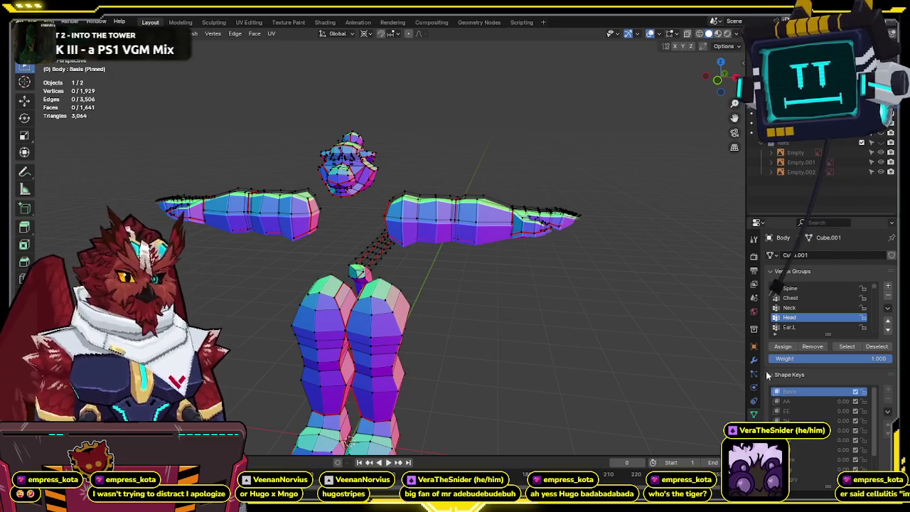
left_click(753, 360)
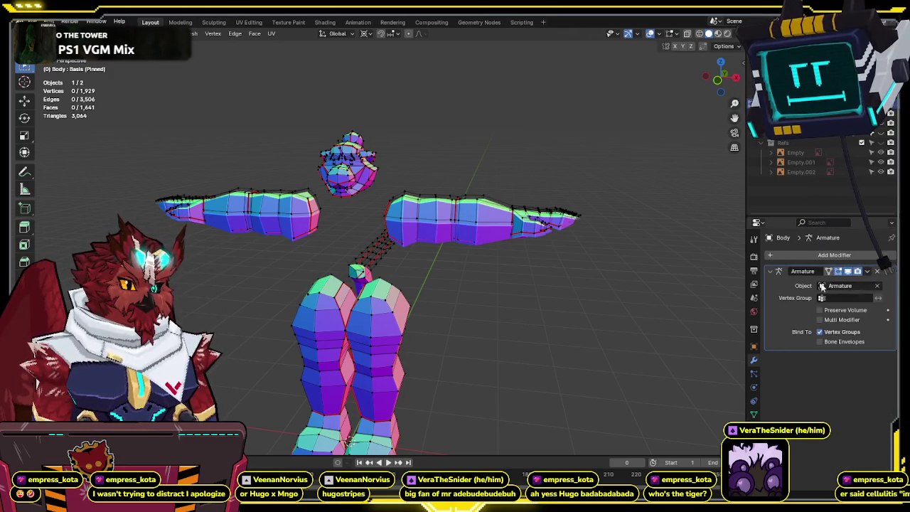
left_click(838, 272)
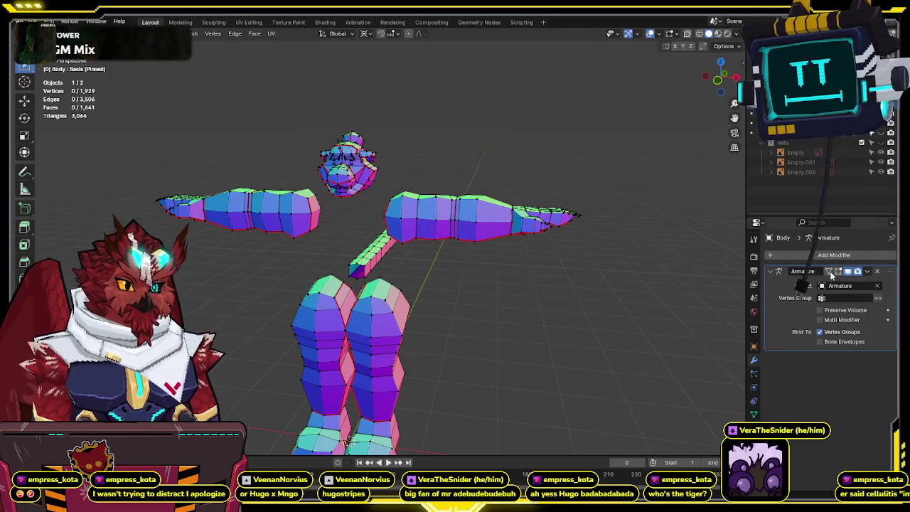
Select the right arm, left forearm and left leg islands with L.
middle_click_drag(370, 235, 487, 214)
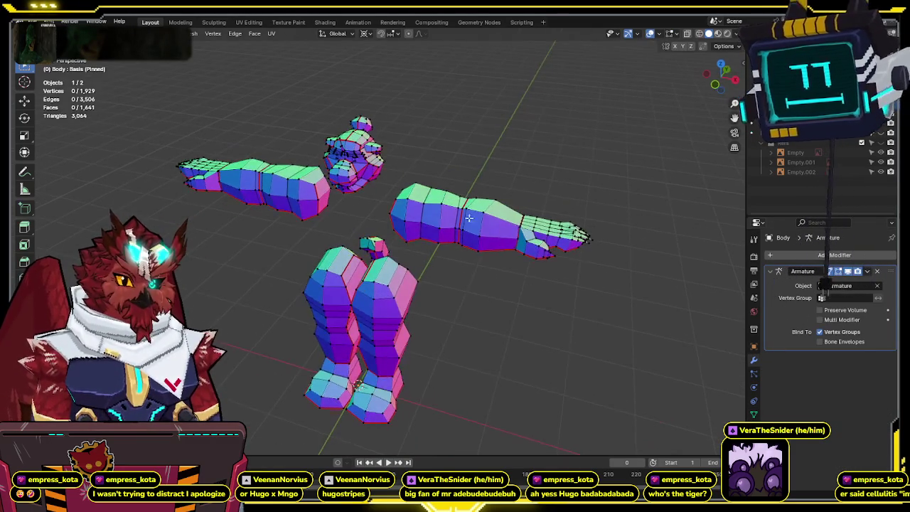
key("l")
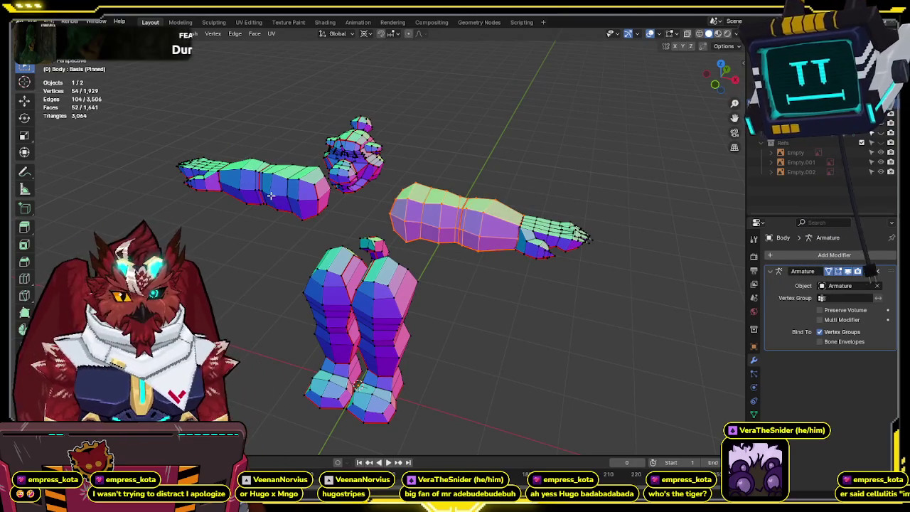
key("l")
key("l")
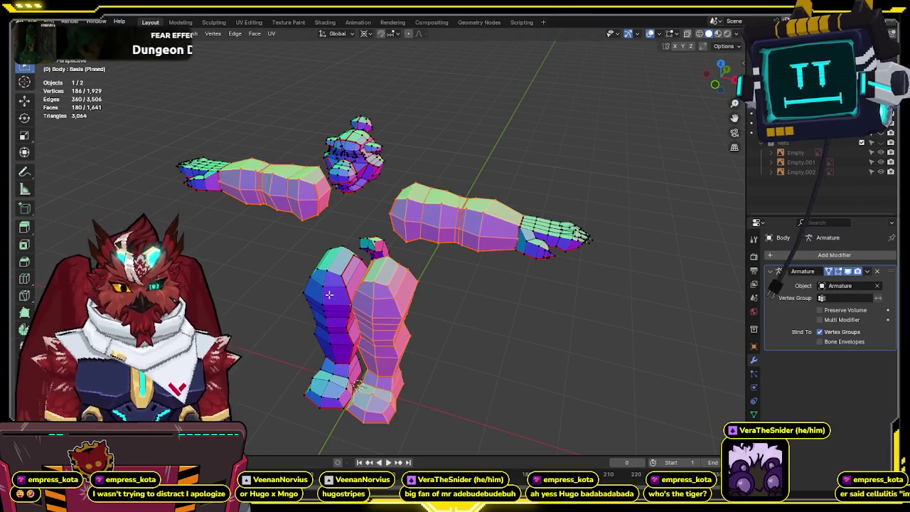
key("l")
mouse_move(541, 296)
middle_mouse_down()
mouse_move(507, 261)
mouse_move(538, 271)
mouse_move(510, 279)
mouse_move(481, 266)
mouse_move(492, 271)
middle_mouse_up()
Separate the selected limb pieces into Body.001 and select that new object.
key("p")
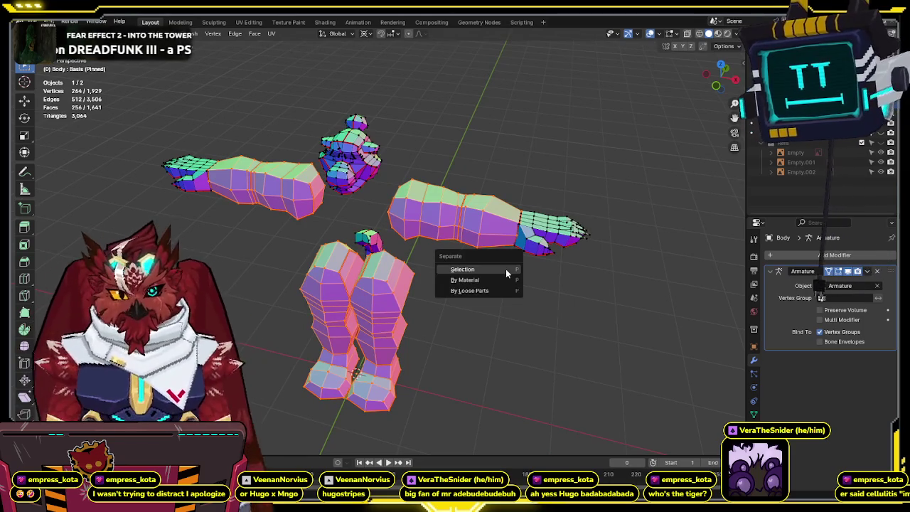
left_click(506, 269)
key("ctrl+Tab")
left_click(442, 276)
left_click(446, 269)
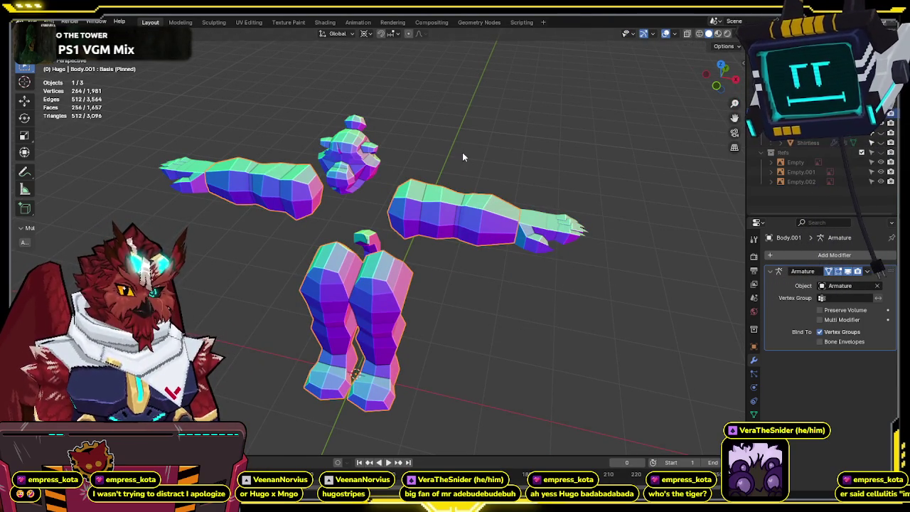
middle_click_drag(463, 155, 480, 153)
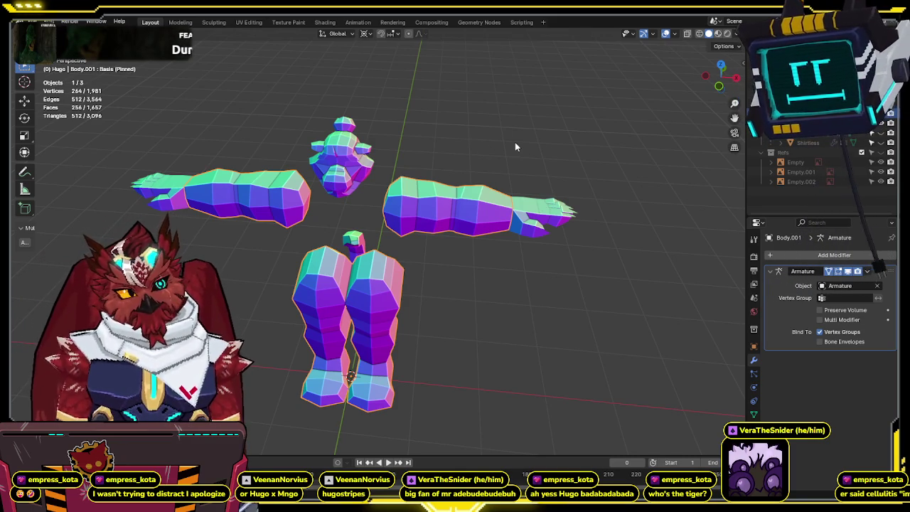
Duplicate the limb object and rename the original to Nakey.
key("shift+d")
key("Escape")
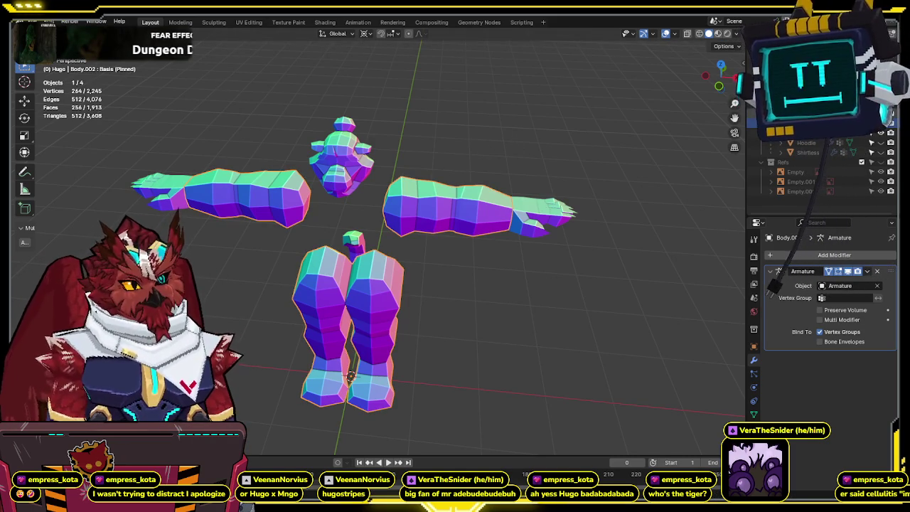
key("F2")
type("S")
key("BackSpace")
type("Nakey")
key("Return")
Rename the Shirtless torso to Nakey.001 and merge it into Nakey.
left_click(808, 152)
left_click(872, 152)
key("F2")
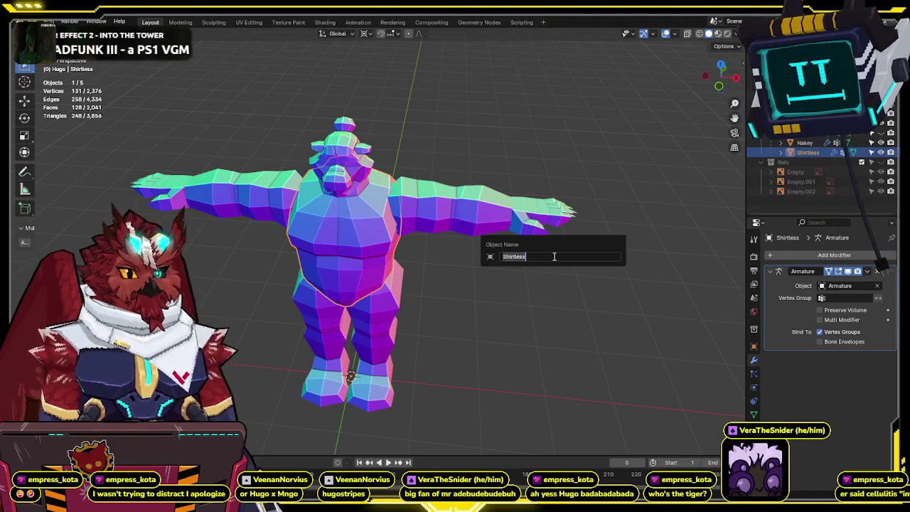
type("Nakey")
key("Return")
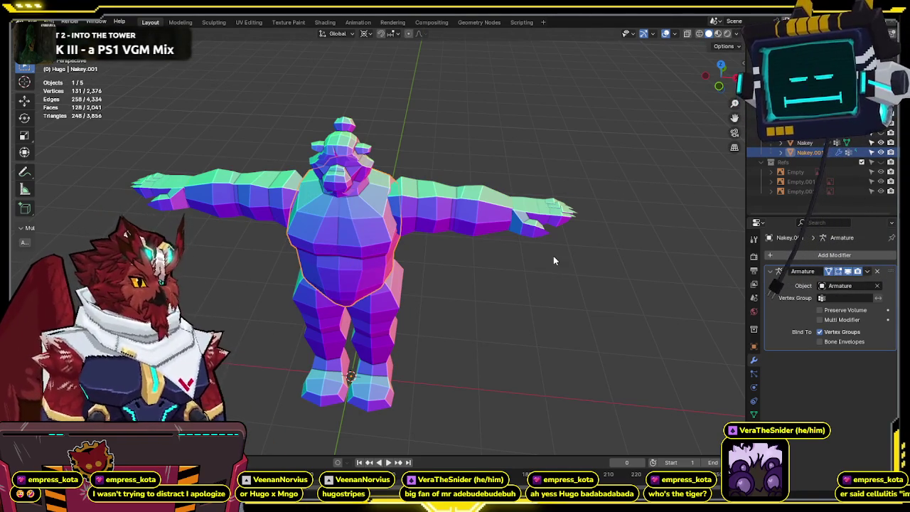
key("Delete")
left_click(804, 143)
key("ctrl+h")
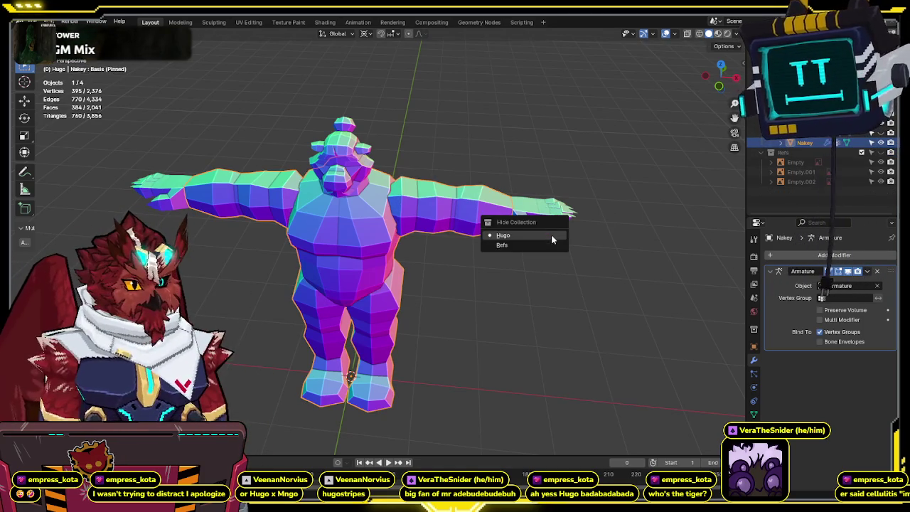
Toggle Nakey's visibility back on, then select Body.002 and the Hoodie.
left_click(881, 142)
left_click(881, 143)
left_click(881, 143)
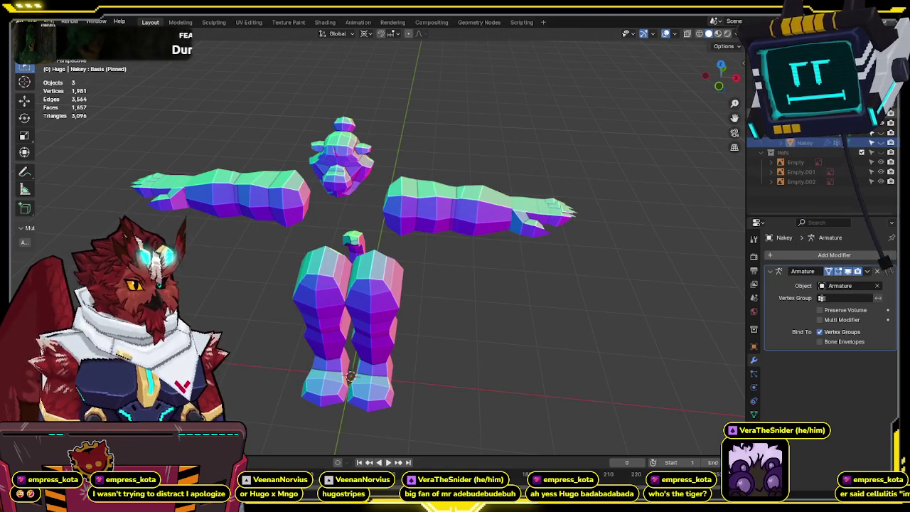
left_click(881, 143)
left_click(804, 133)
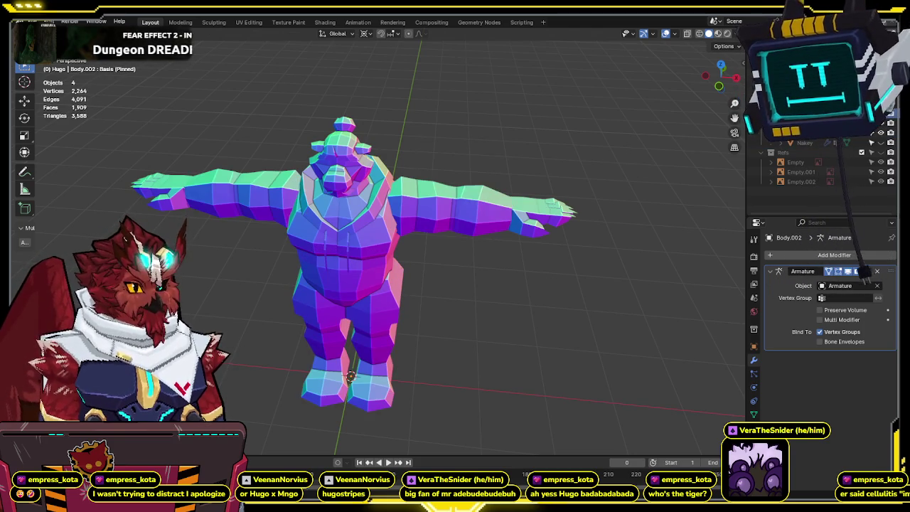
left_click(803, 133)
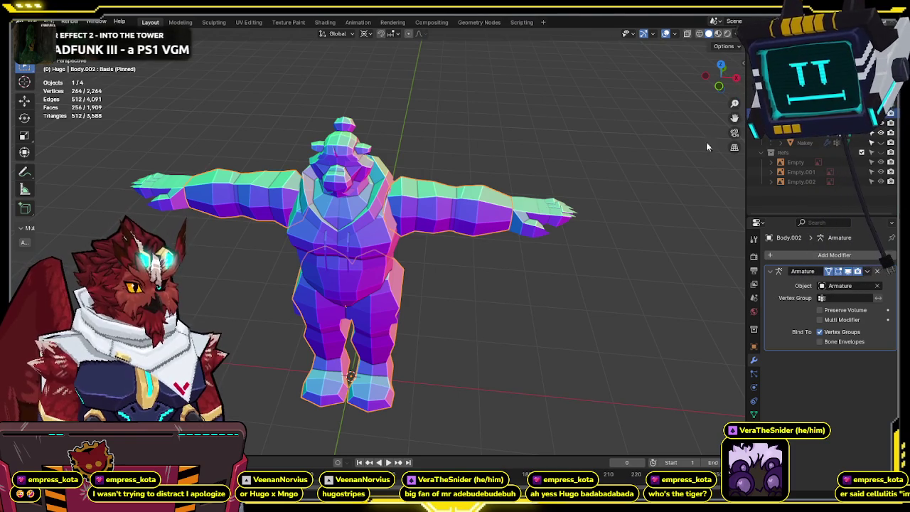
left_click(803, 133, "ctrl")
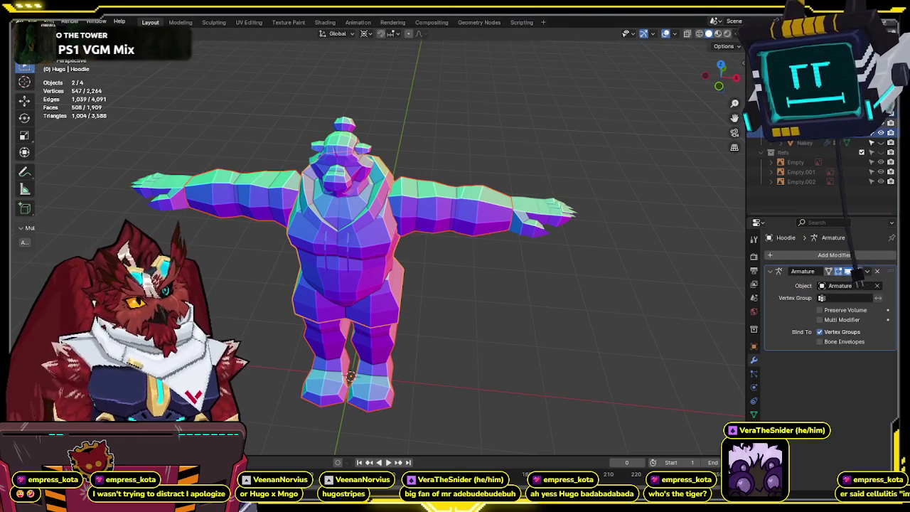
Join the Body.002 limb copy into the Hoodie object.
left_click(493, 181)
mouse_move(493, 179)
middle_mouse_down()
mouse_move(319, 164)
mouse_move(477, 156)
middle_mouse_up()
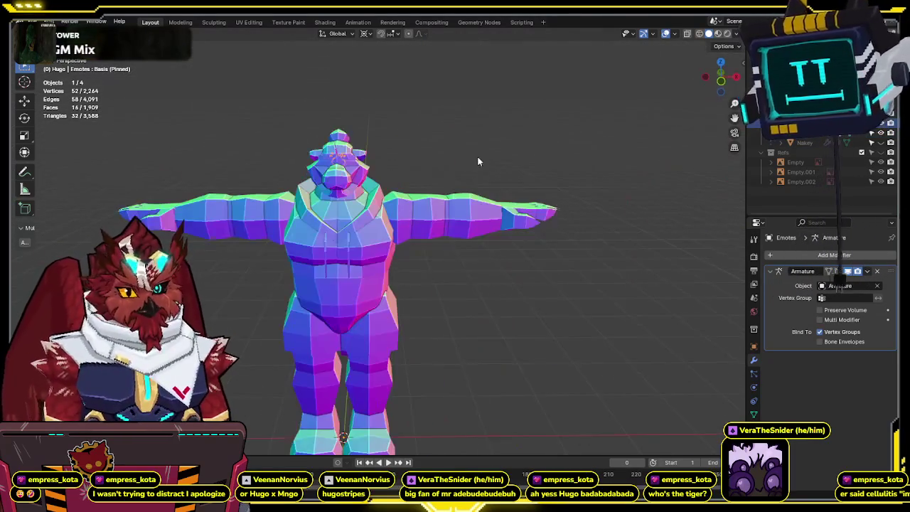
key("ctrl+l")
key("ctrl+j")
middle_click_drag(638, 142, 603, 151)
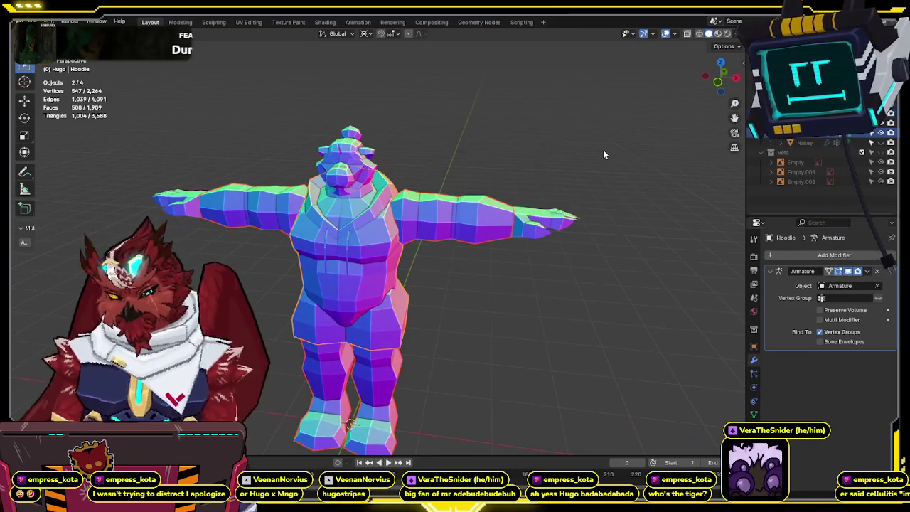
left_click(603, 154)
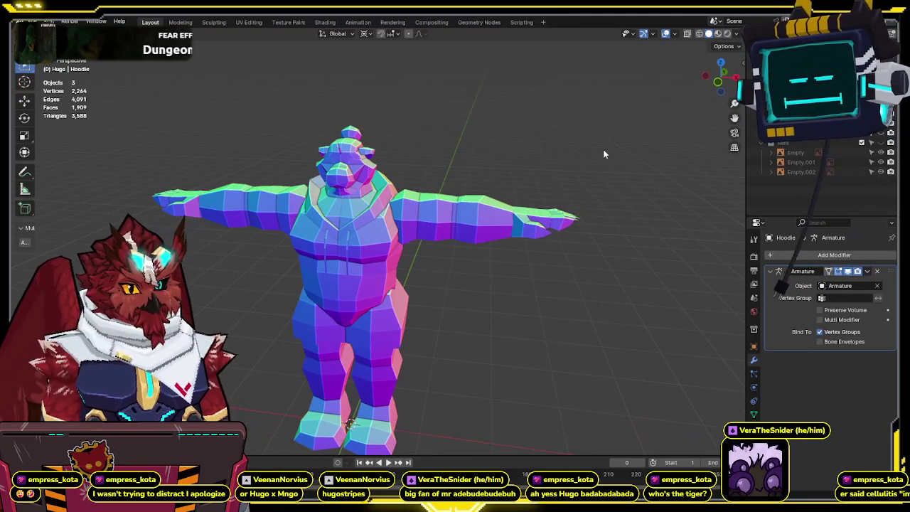
Preview the textured tiger and toggle the hoodie's visibility to see the bare body.
left_click(719, 34)
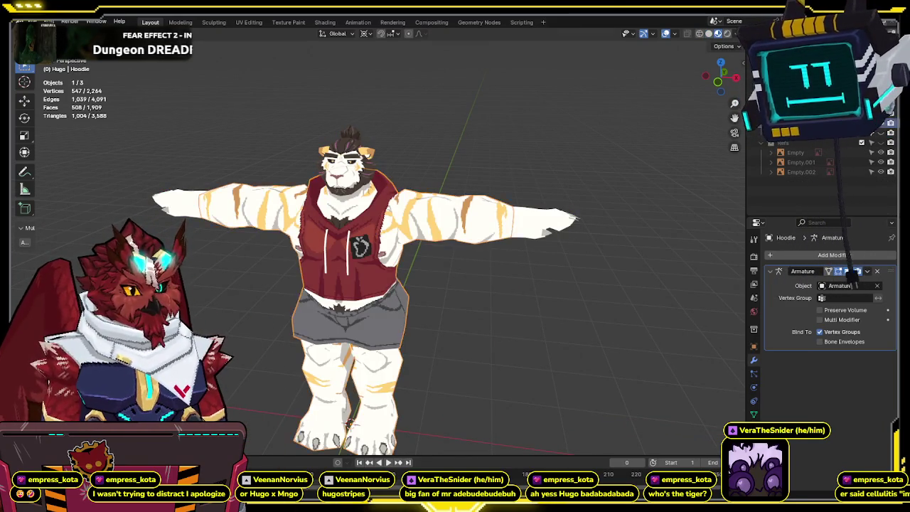
key("ctrl+z")
key("ctrl+z")
key("ctrl+shift+z")
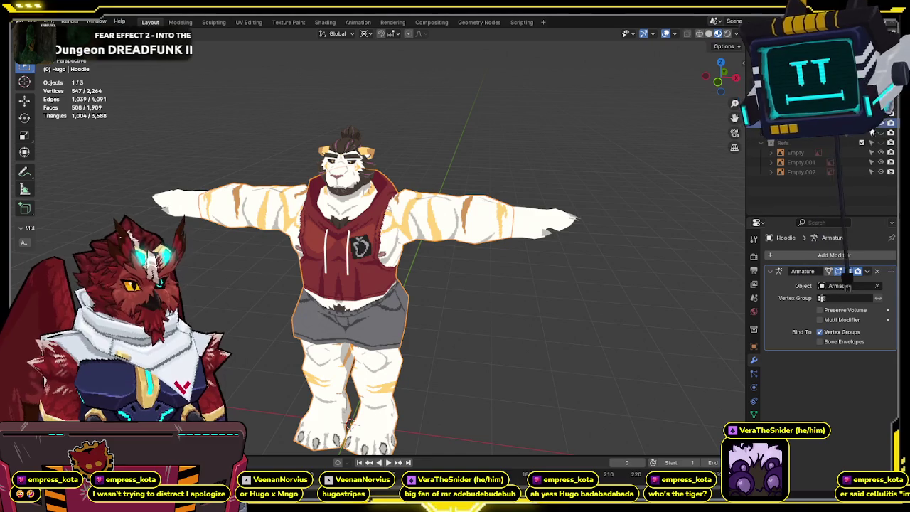
left_click(882, 124)
left_click(882, 134)
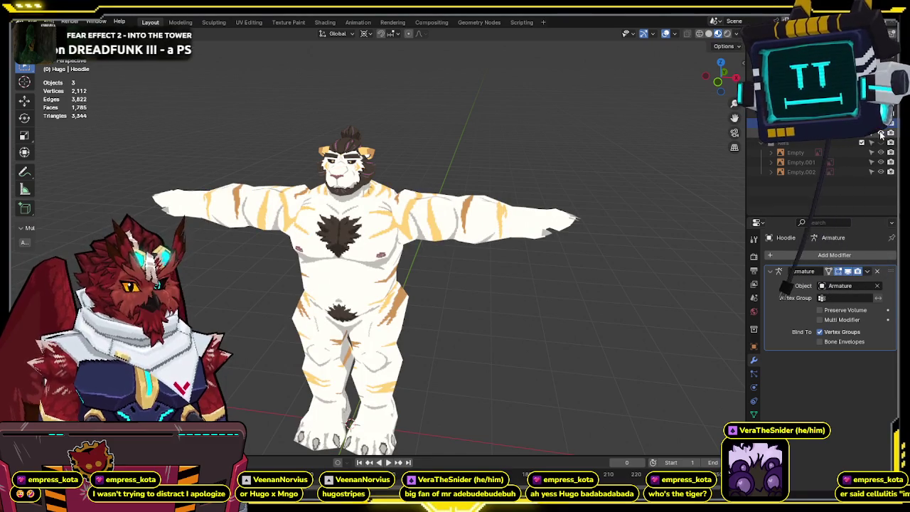
left_click(881, 133)
left_click(882, 125)
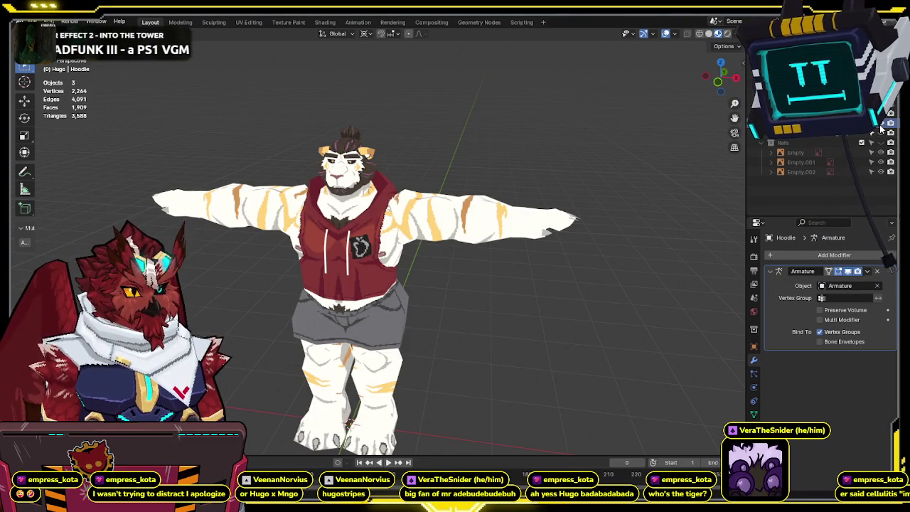
Switch to colourful Solid MatCap shading and make the Nakey body mesh visible again.
left_click(882, 128)
left_click(709, 34)
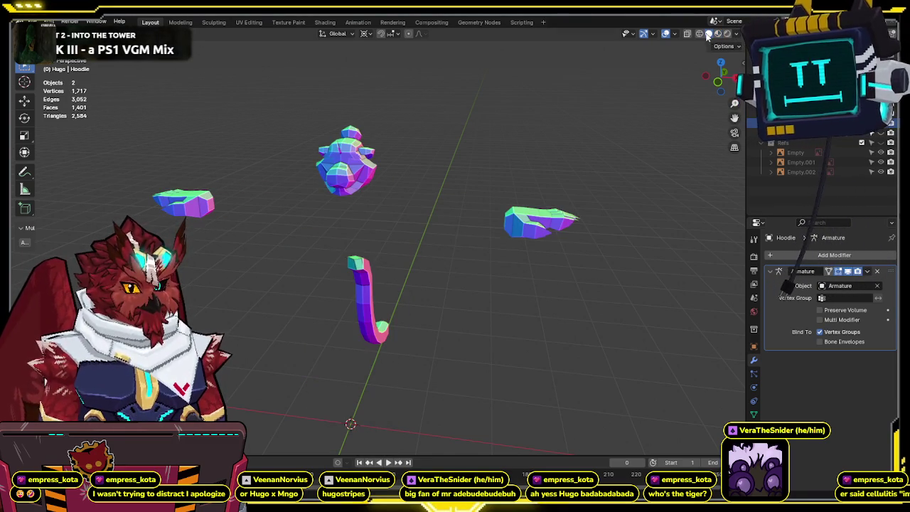
left_click(881, 134)
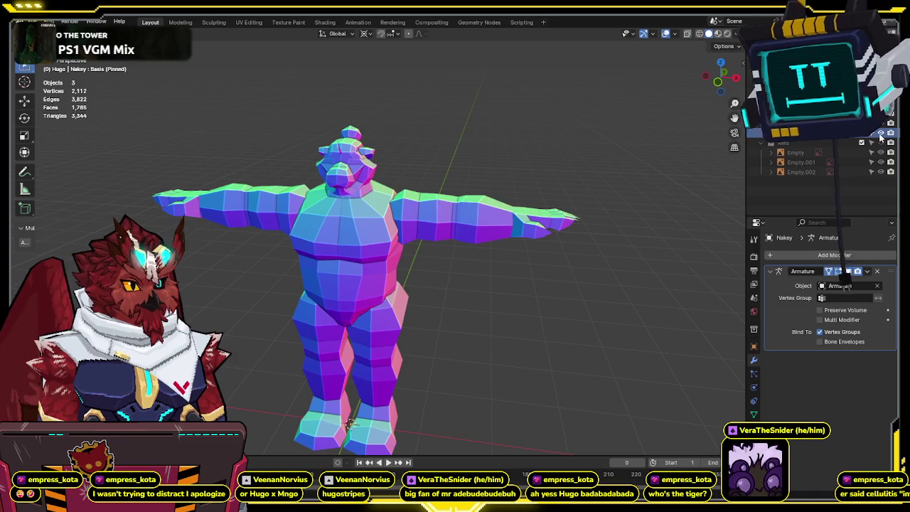
left_click(848, 271)
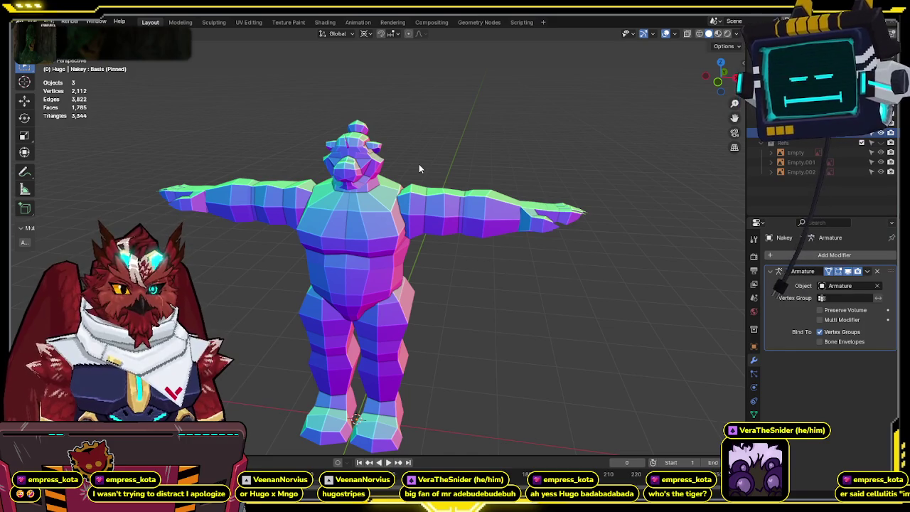
key("KP_1")
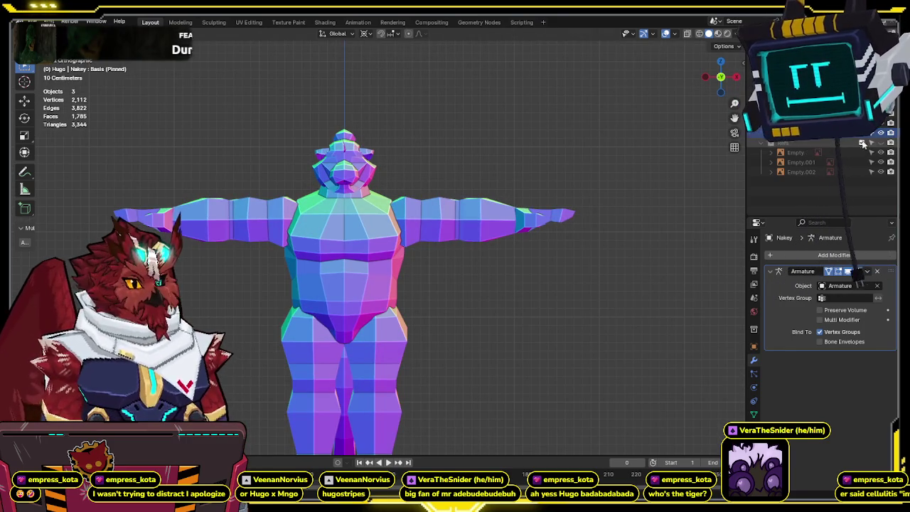
Show and activate the Refs collection, then add the outfit image over the mesh at scale 1.159.
left_click(862, 142)
scroll(590, 219, "down", 5)
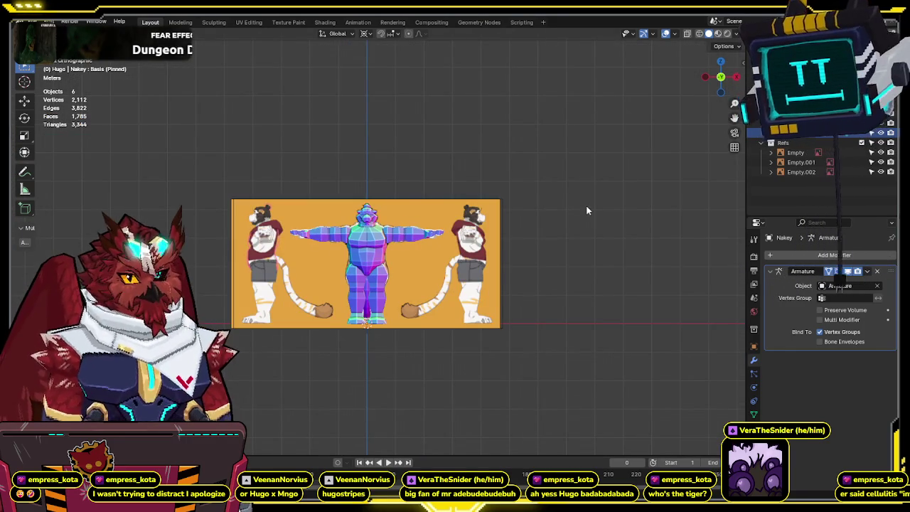
left_click(783, 142)
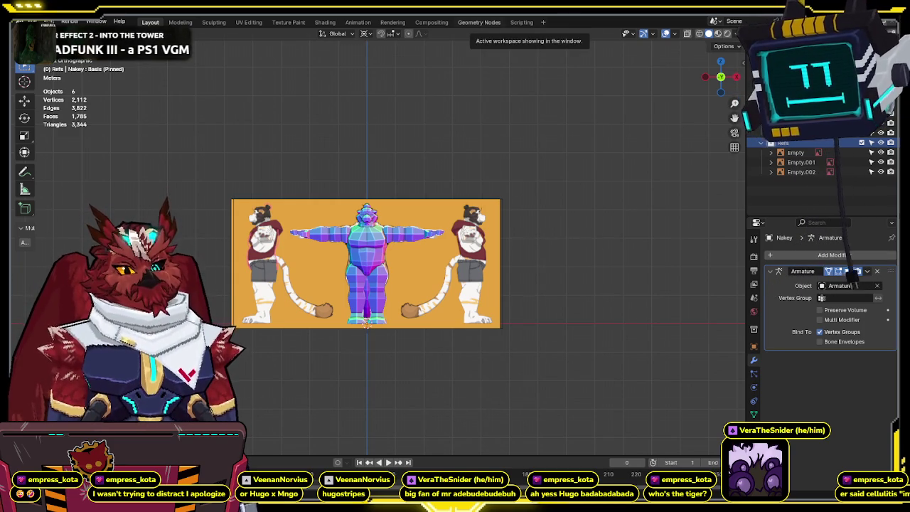
left_click_drag(782, 270, 599, 207)
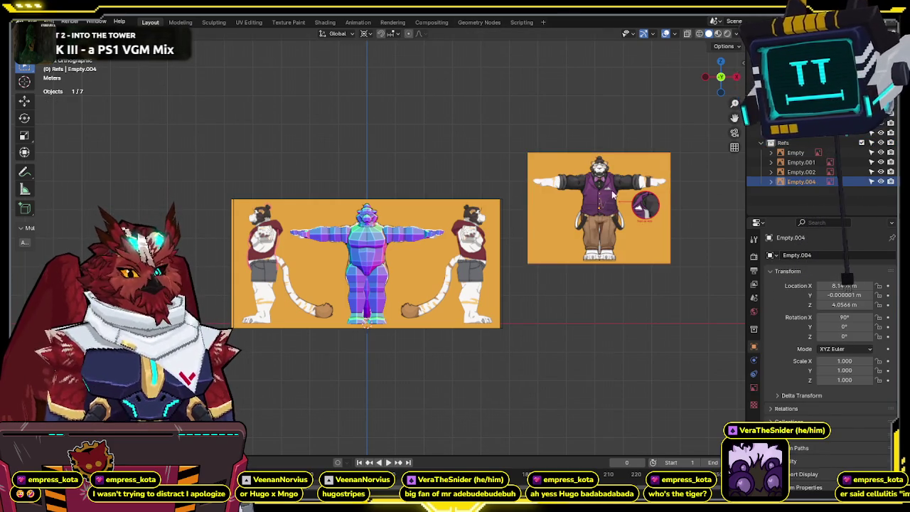
key("ctrl+alt+v")
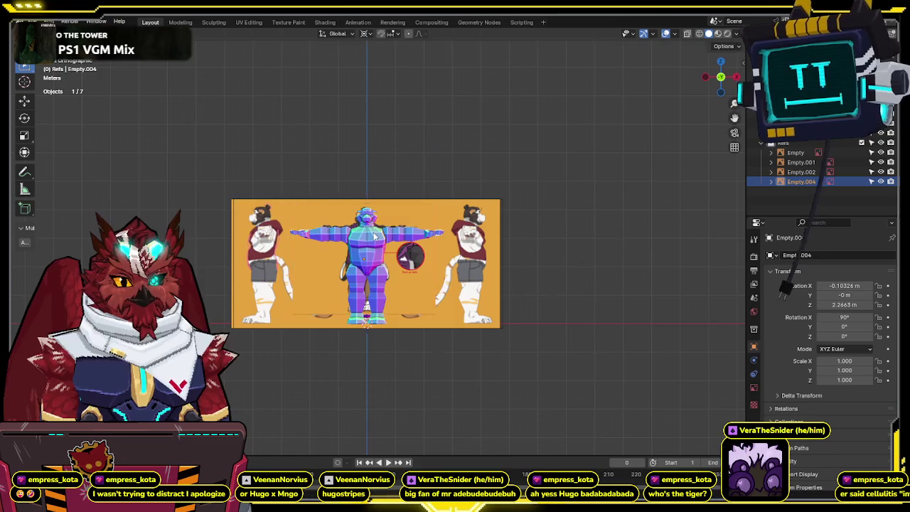
scroll(340, 284, "up", 4)
key("alt+z")
left_click_drag(469, 184, 494, 262)
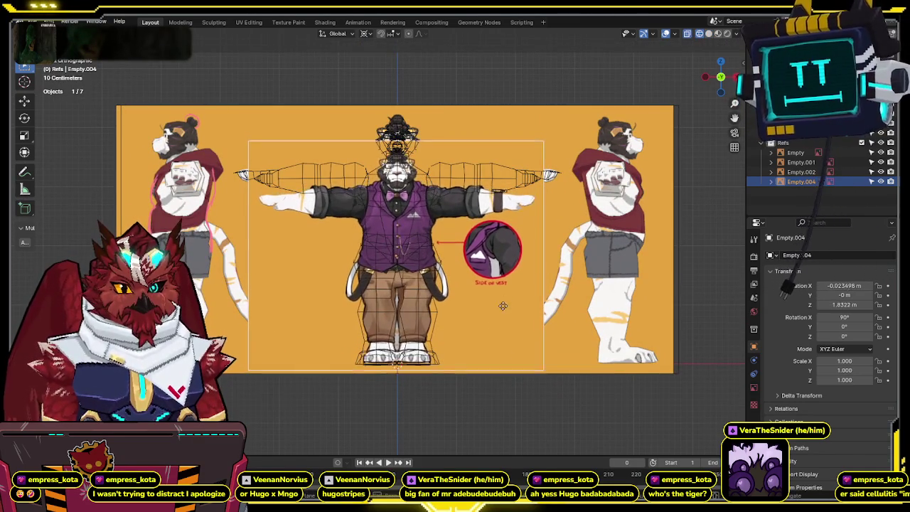
key("s")
left_click(548, 308)
Enable opacity on the outfit reference and make it semi-transparent.
left_click(755, 387)
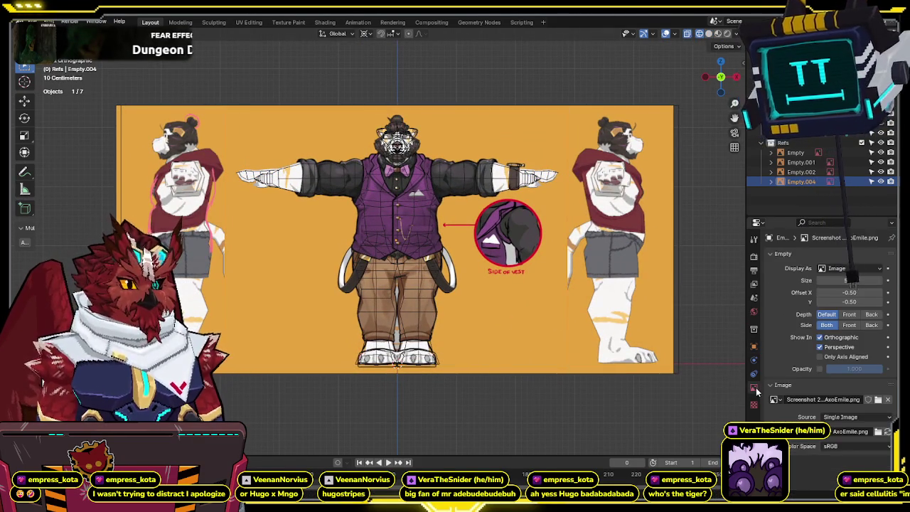
left_click(820, 368)
left_click_drag(854, 368, 842, 369)
scroll(563, 202, "up", 3)
scroll(524, 136, "down", 2, "shift")
scroll(513, 234, "down", 2, "shift")
scroll(534, 188, "down", 2, "shift")
scroll(535, 191, "up", 2)
scroll(569, 223, "up", 1)
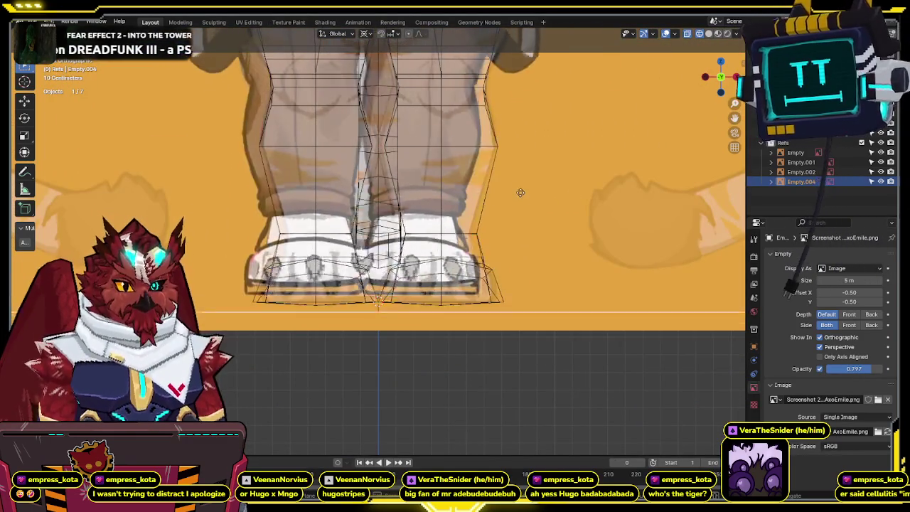
scroll(655, 248, "up", 1, "shift")
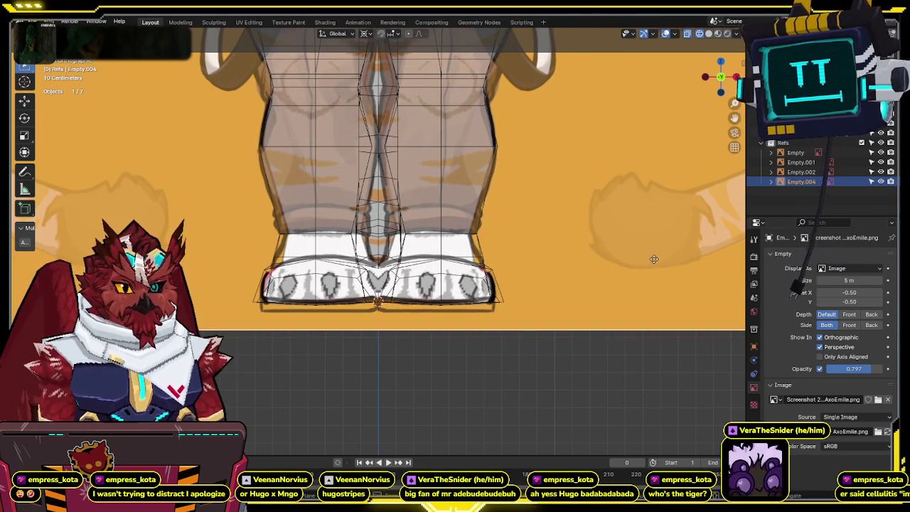
scroll(654, 260, "down", 3)
scroll(585, 355, "down", 3)
scroll(541, 278, "up", 2)
scroll(605, 282, "up", 1)
Rescale the outfit reference, return to solid shading, and set it fully opaque and front-only.
key("s")
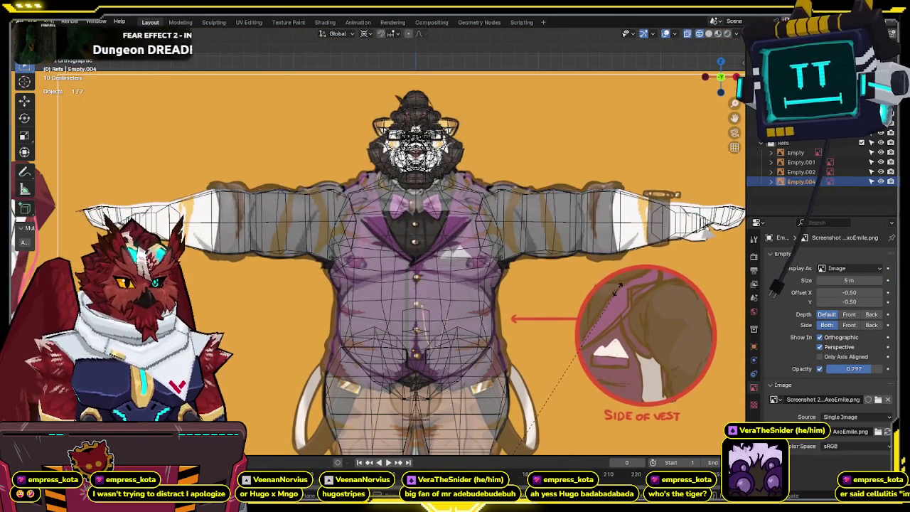
left_click(616, 289)
key("shift+z")
key("shift+z")
key("shift+z")
scroll(590, 220, "down", 3)
scroll(571, 158, "down", 3)
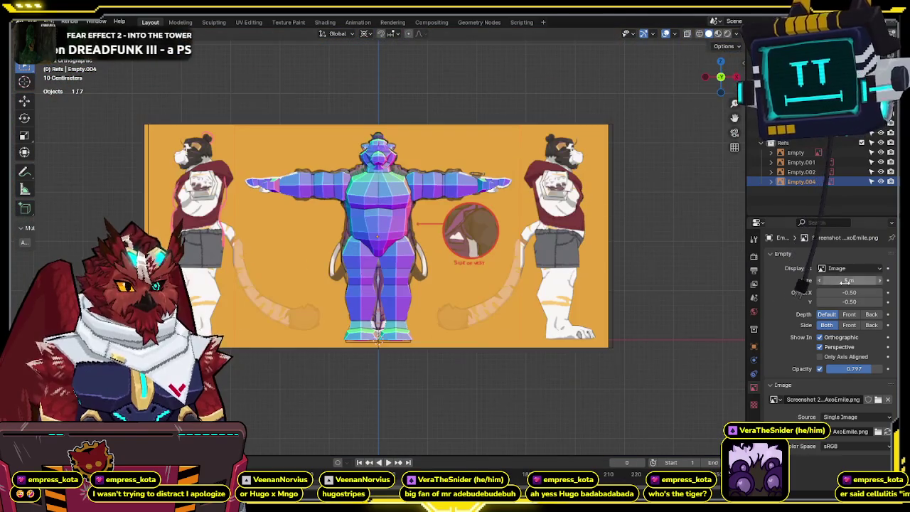
left_click_drag(852, 368, 889, 369)
left_click(819, 369)
mouse_move(640, 320)
middle_mouse_down()
mouse_move(660, 258)
mouse_move(577, 207)
middle_mouse_up()
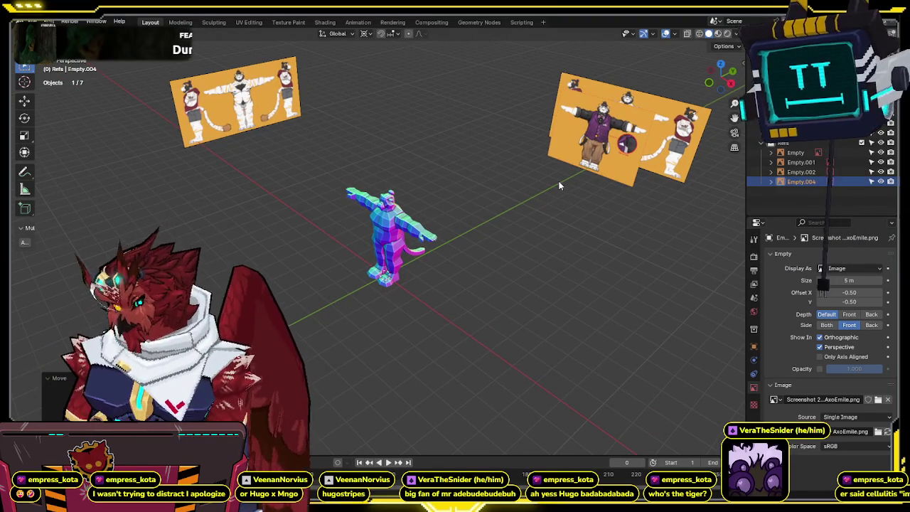
Duplicate the outfit reference and slide the copy along Y to the tiger's side.
left_click(559, 180)
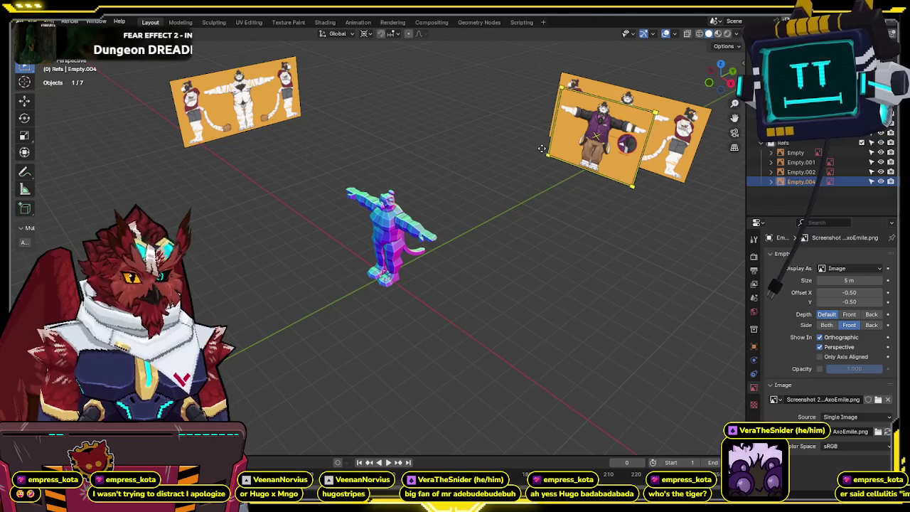
middle_click_drag(614, 147, 502, 238)
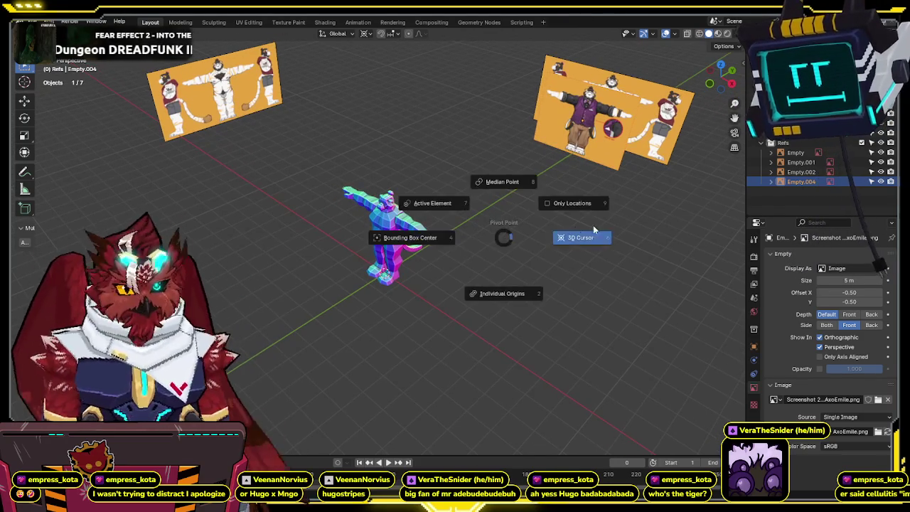
middle_click_drag(608, 251, 609, 243)
key("shift+d")
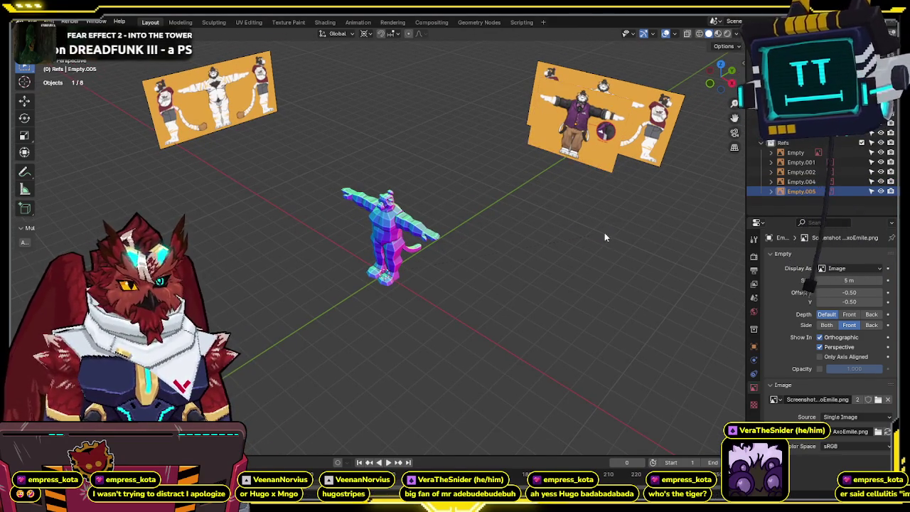
key("z")
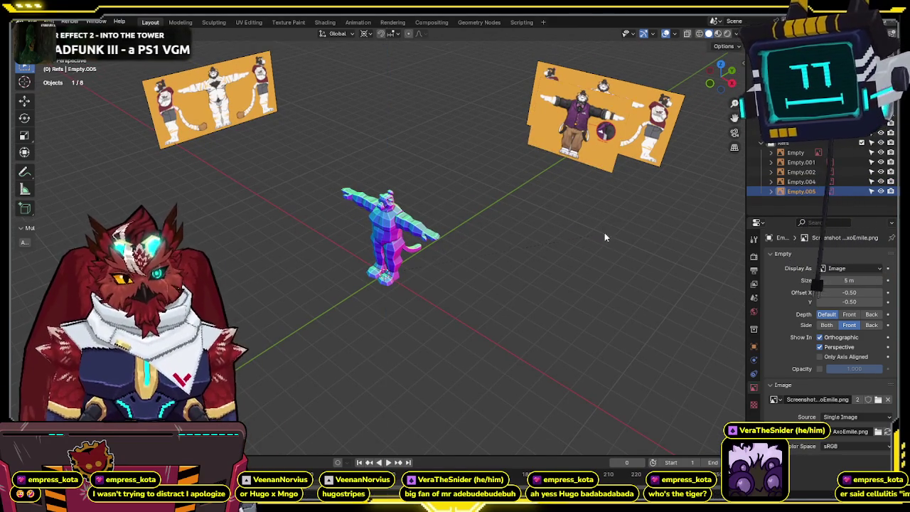
key("y")
key("KP_5")
key("KP_3")
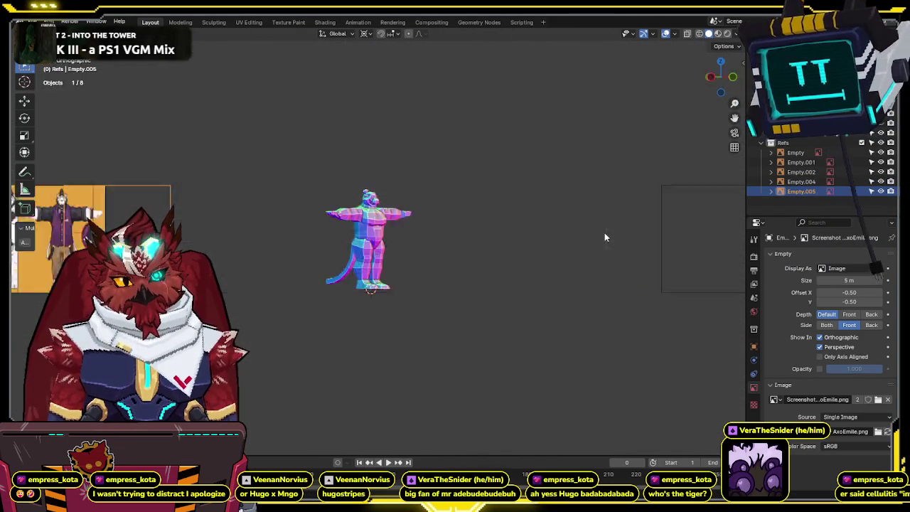
Make a second copy rotated 90° about the vertical axis so it faces front.
key("shift+d")
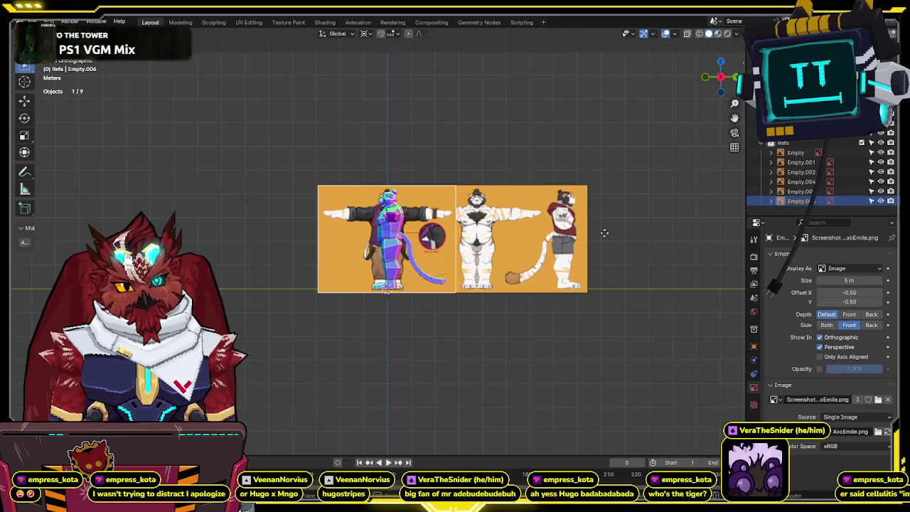
key("z")
key("9")
key("0")
key("Return")
key("KP_1")
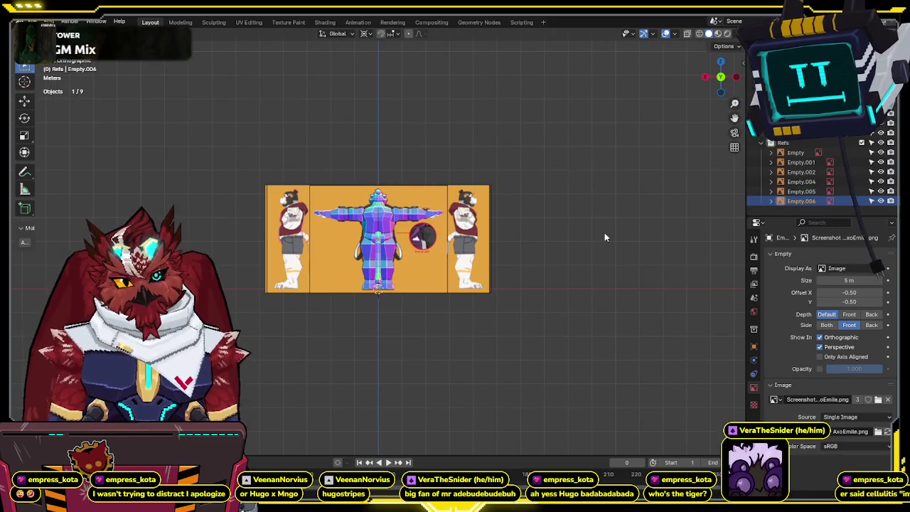
Cancel a sideways move and undo back to the solid rounder body mesh state.
scroll(562, 185, "up", 5)
key("g")
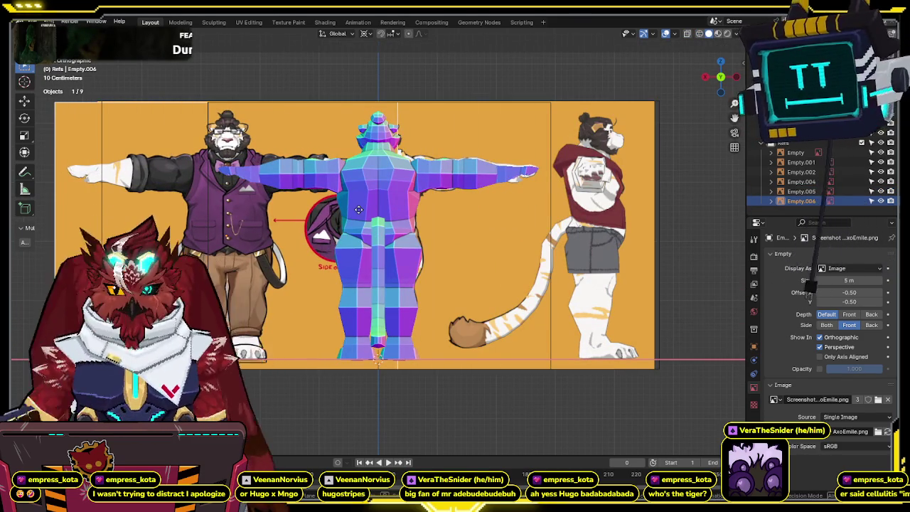
key("Escape")
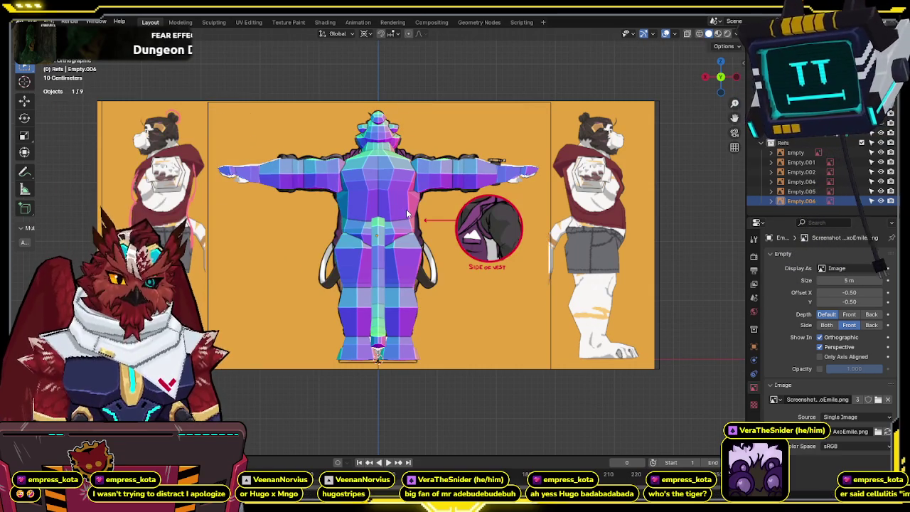
key("ctrl+z")
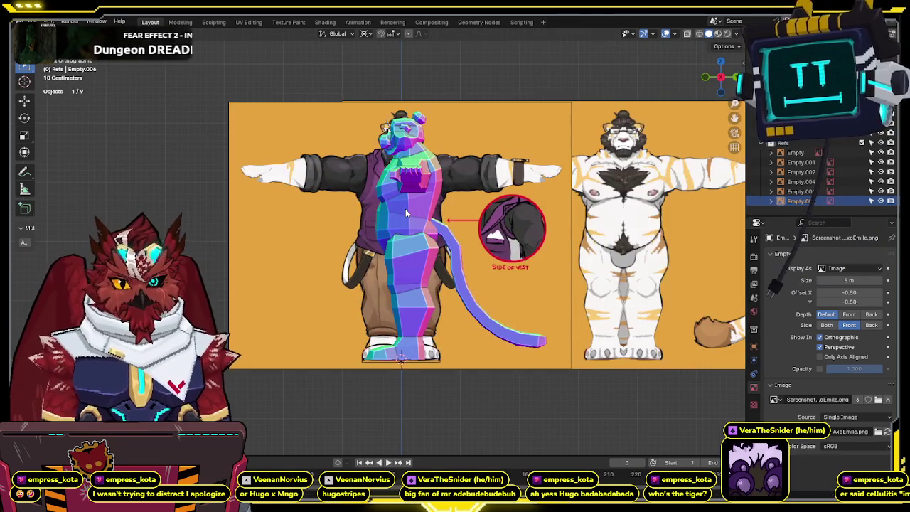
key("ctrl+z")
key("ctrl+z")
key("ctrl+z")
key("ctrl+z")
key("ctrl+z")
key("ctrl+z")
key("ctrl+z")
middle_click_drag(447, 185, 460, 250, "shift")
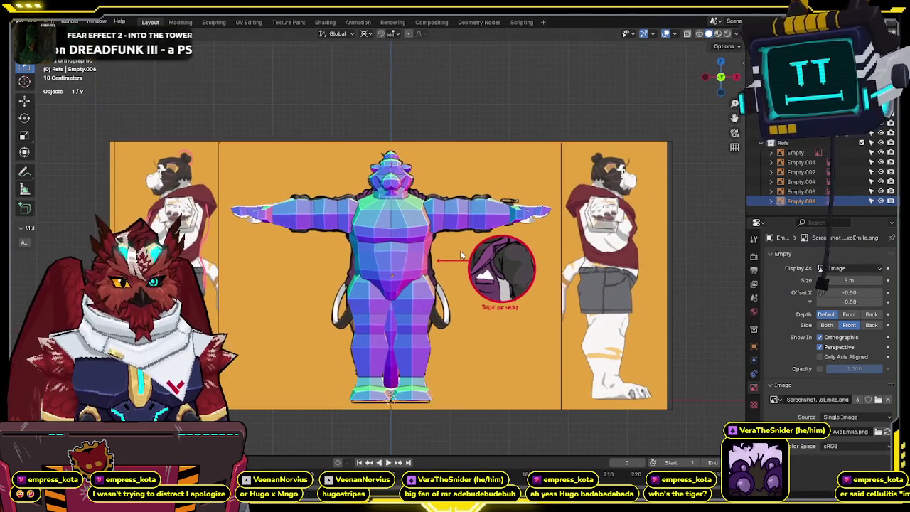
scroll(399, 245, "up", 4)
key("ctrl+z")
middle_click_drag(405, 249, 405, 174, "shift")
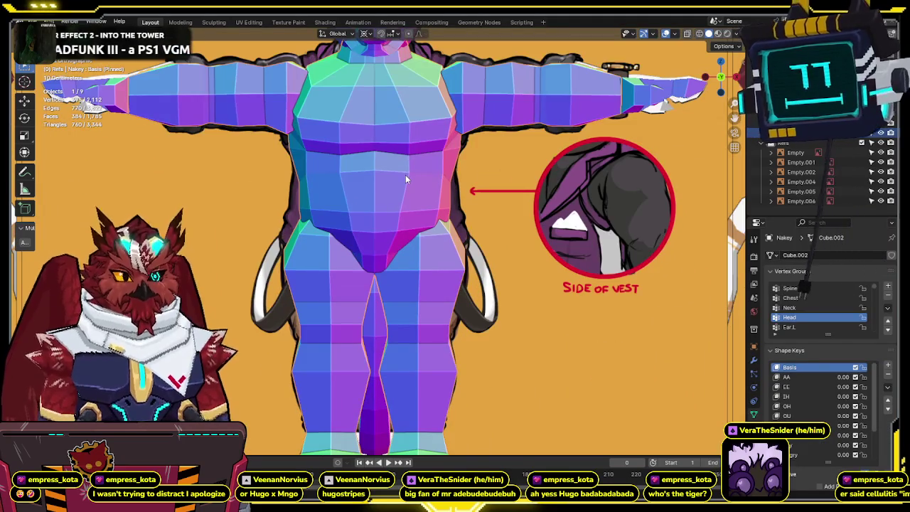
Set viewport cavity to Both, with world-space valley 1.5 and screen-space valley 0.
key("ctrl+shift+z")
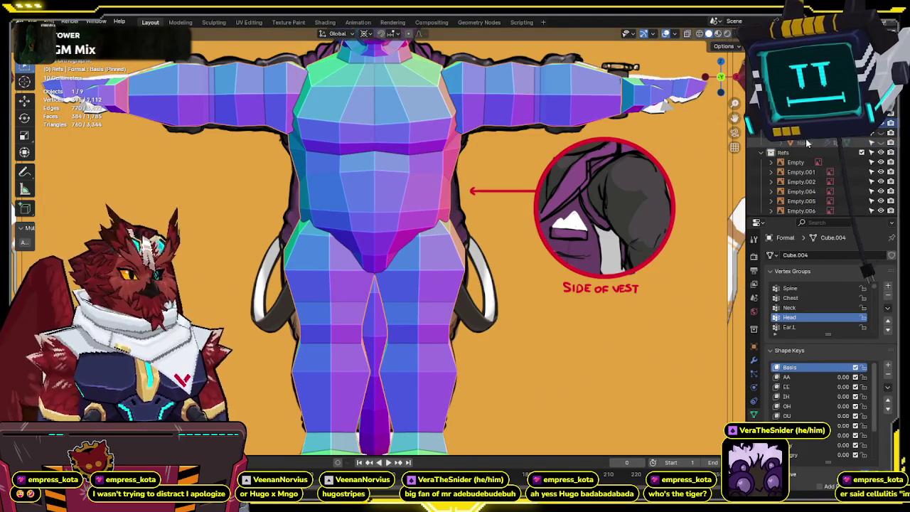
mouse_move(643, 162)
middle_mouse_down("shift")
mouse_move(519, 299)
mouse_move(508, 242)
middle_mouse_up("shift")
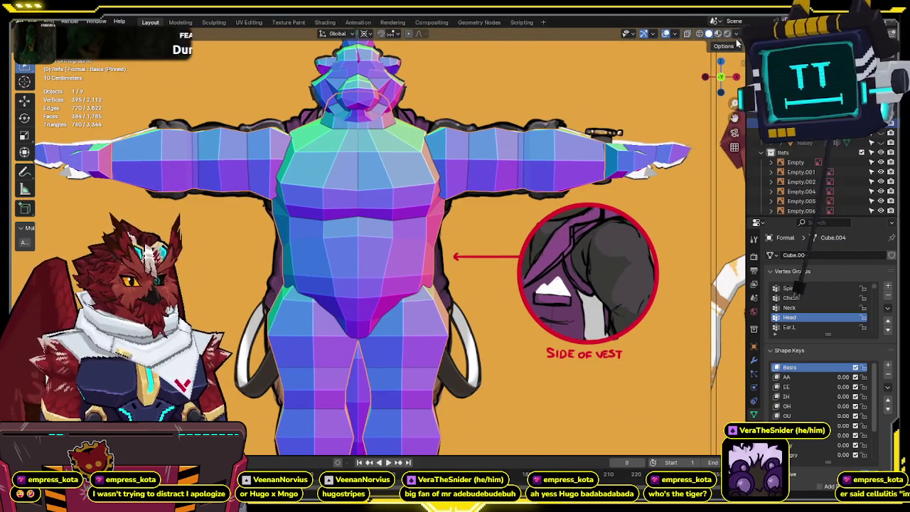
left_click(738, 37)
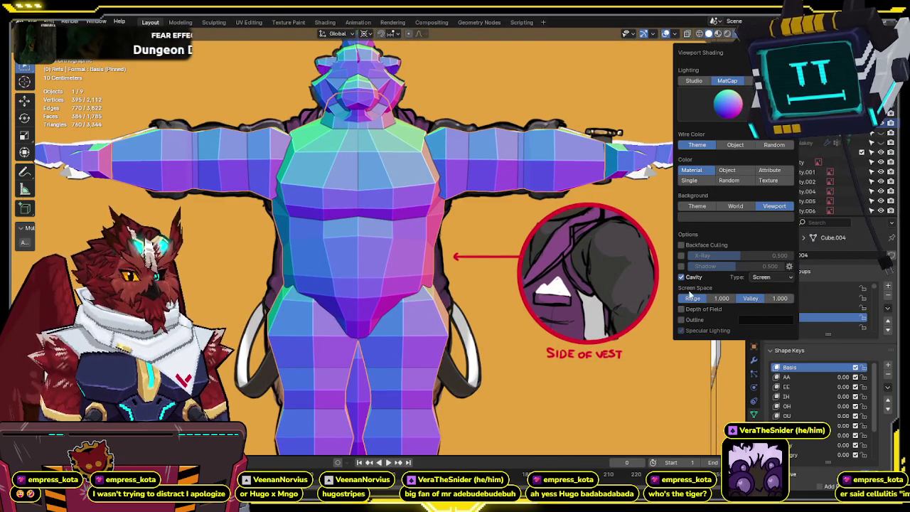
left_click(760, 310)
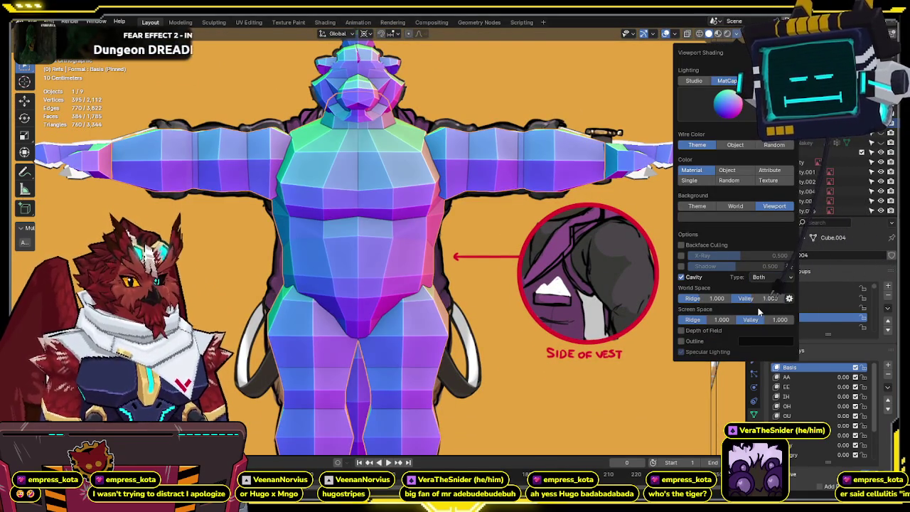
left_click_drag(763, 319, 718, 318)
left_click_drag(765, 299, 793, 298)
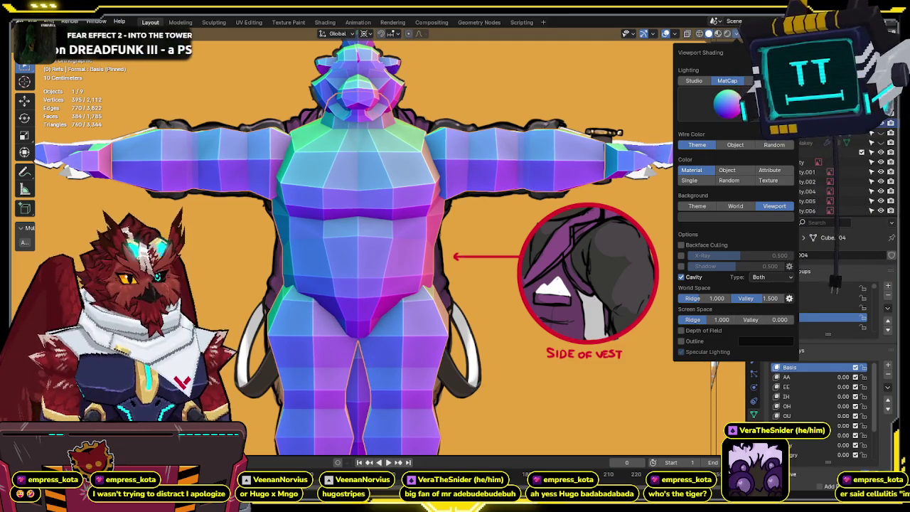
middle_click_drag(498, 284, 426, 284)
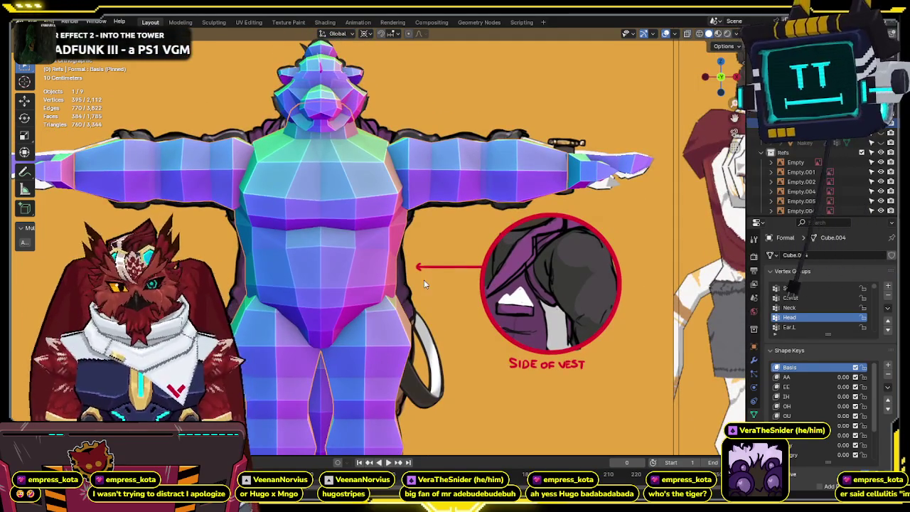
key("Tab")
key("Tab")
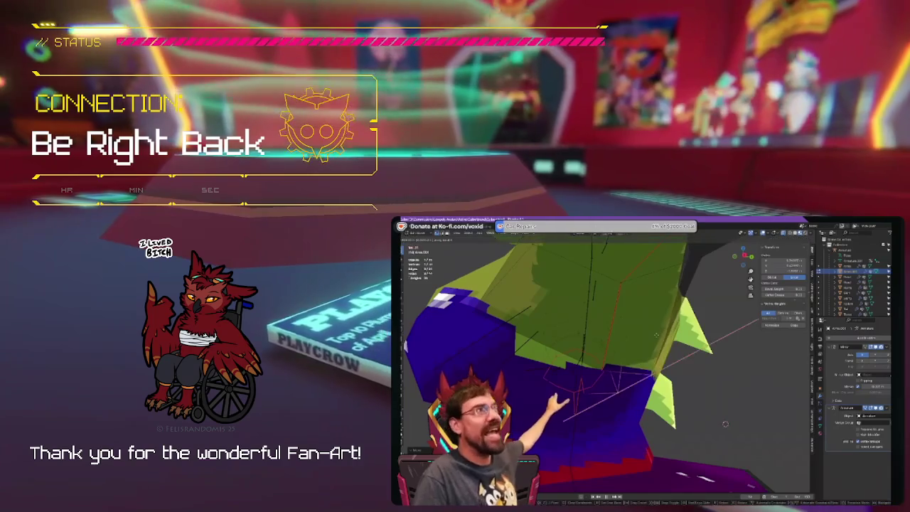
mouse_move(658, 337)
middle_mouse_down()
mouse_move(672, 339)
mouse_move(611, 339)
middle_mouse_up()
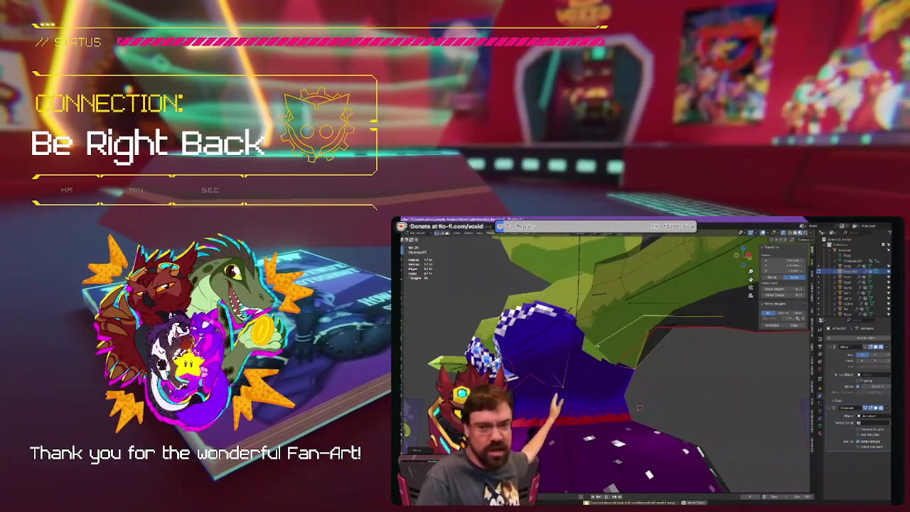
left_click(664, 311)
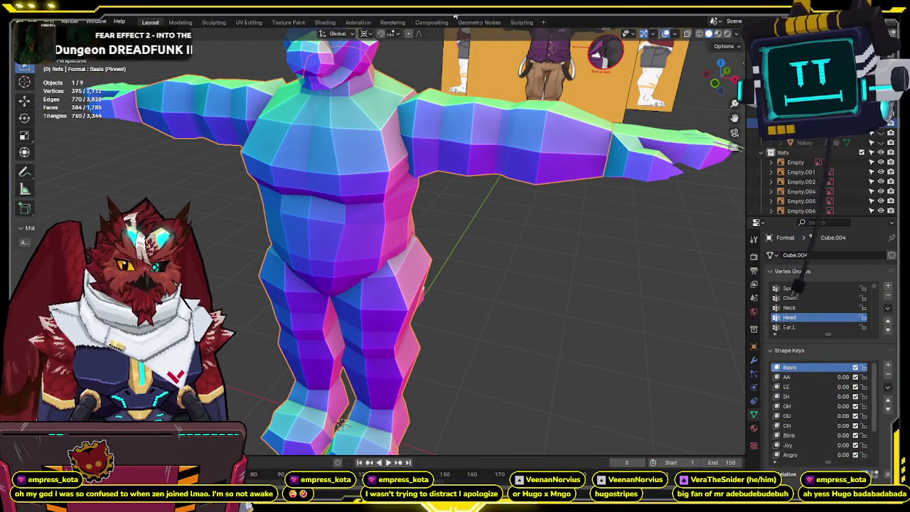
Orbit around the tiger's tail and torso, then view it front-on in X-ray over the vest reference.
mouse_move(405, 207)
middle_mouse_down()
mouse_move(356, 187)
mouse_move(377, 191)
middle_mouse_up()
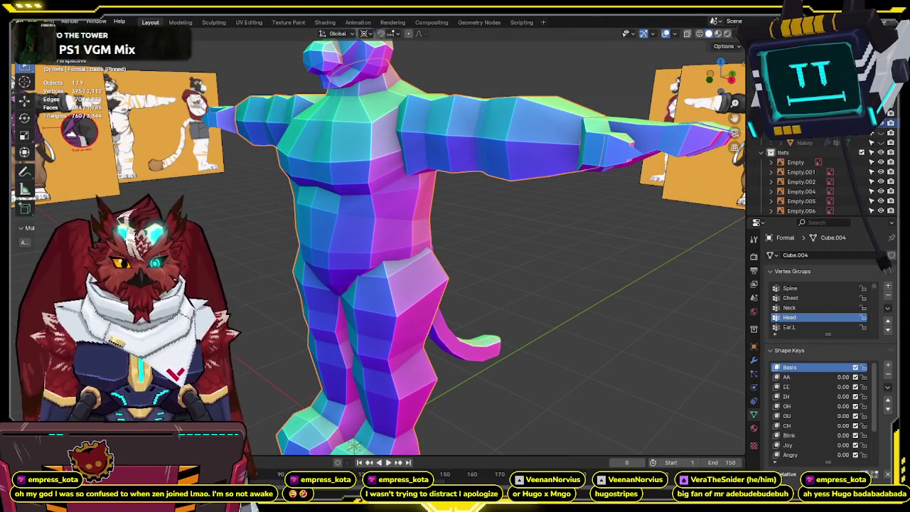
scroll(653, 294, "down", 2)
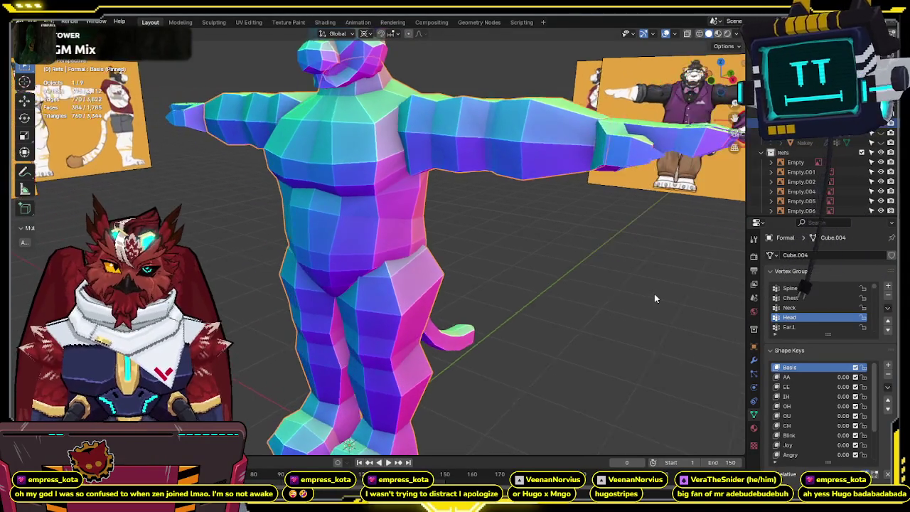
middle_click_drag(652, 294, 438, 278)
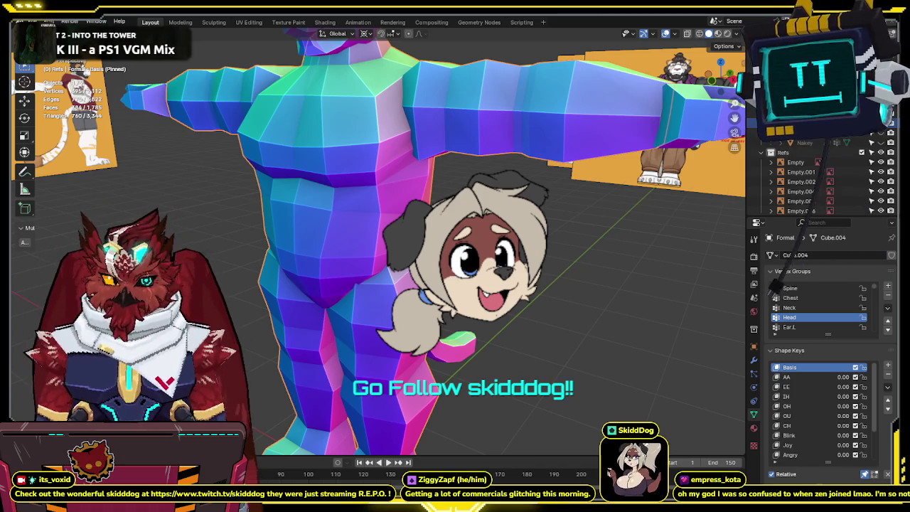
scroll(377, 248, "down", 2)
scroll(377, 249, "down", 2)
scroll(377, 249, "down", 2)
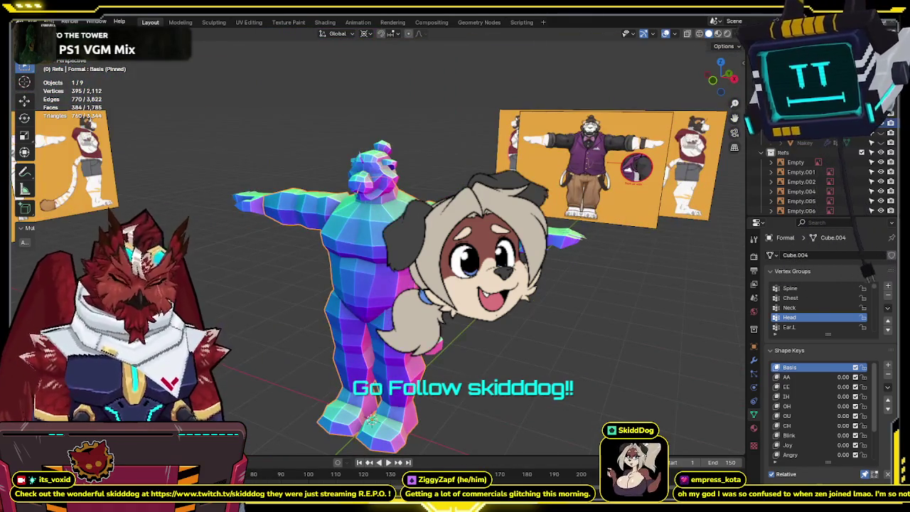
key("KP_1")
scroll(445, 250, "up", 2)
key("alt+z")
key("alt+z")
Check the body against the vest reference in X-ray, then reselect Cube.004.
scroll(460, 262, "up", 3)
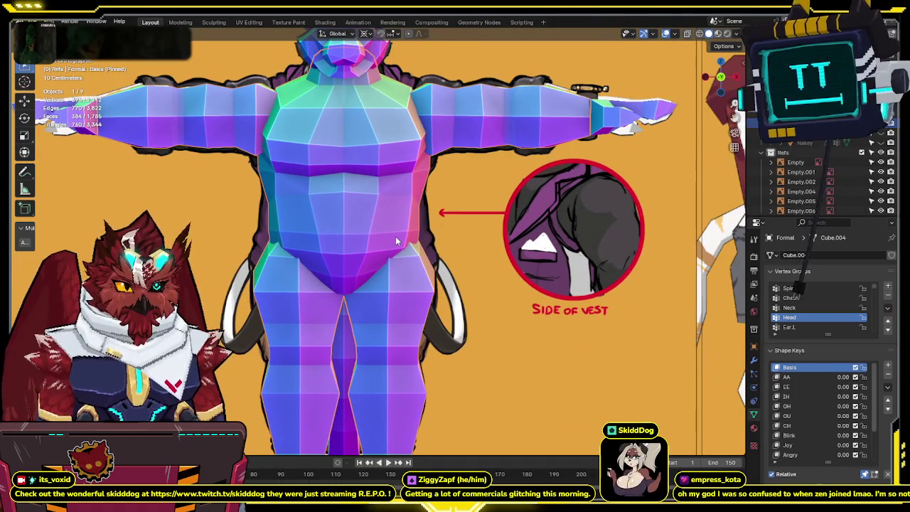
key("alt+z")
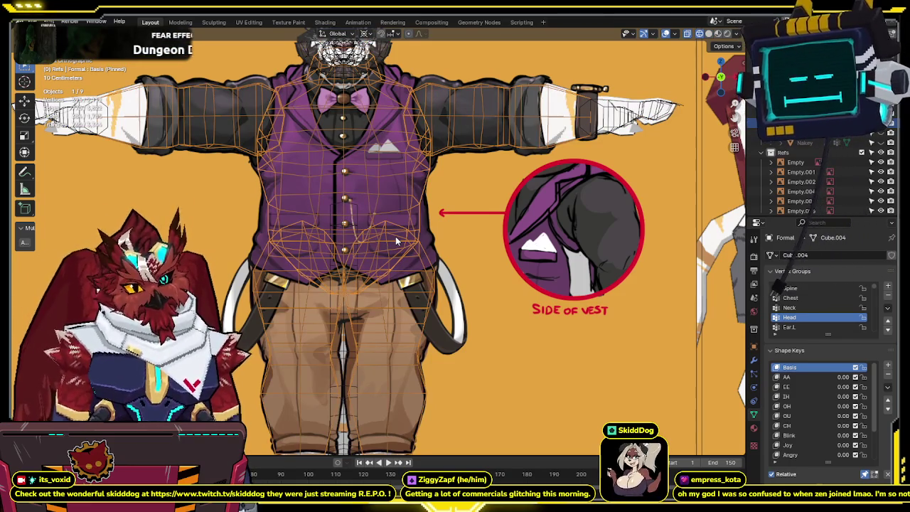
key("alt+z")
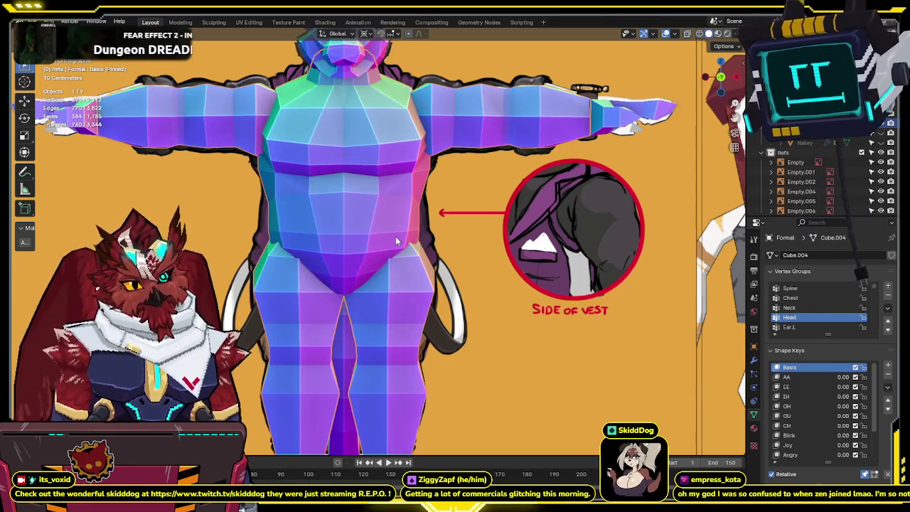
left_click(396, 242)
left_click(396, 219)
In Edit Mode, inspect the torso from front, side and tail views, then return to Object Mode.
key("Tab")
key("alt+z")
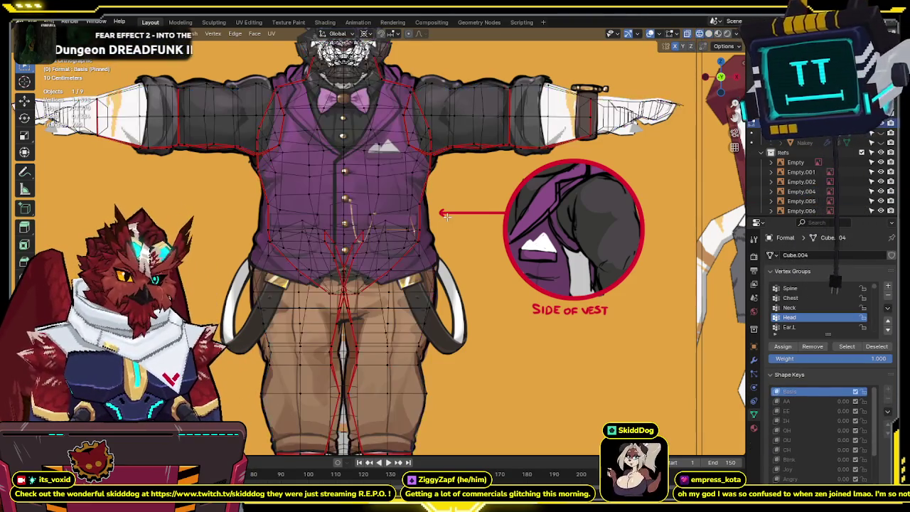
key("alt+z")
mouse_move(449, 215)
middle_mouse_down()
mouse_move(335, 224)
mouse_move(716, 109)
middle_mouse_up()
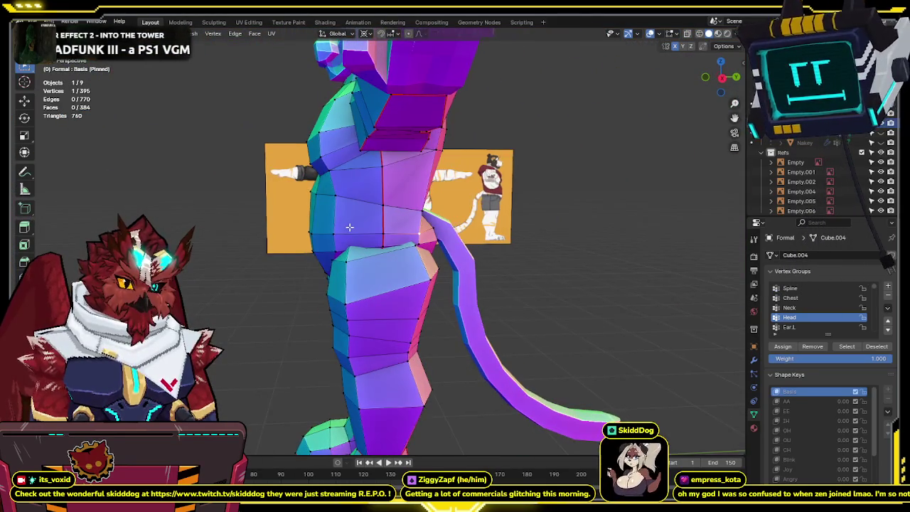
left_click(726, 80)
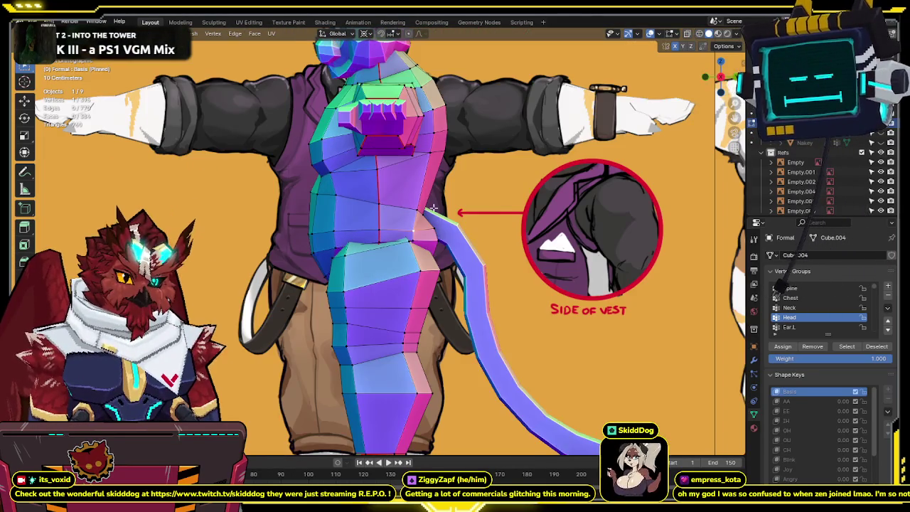
key("alt+z")
key("alt+z")
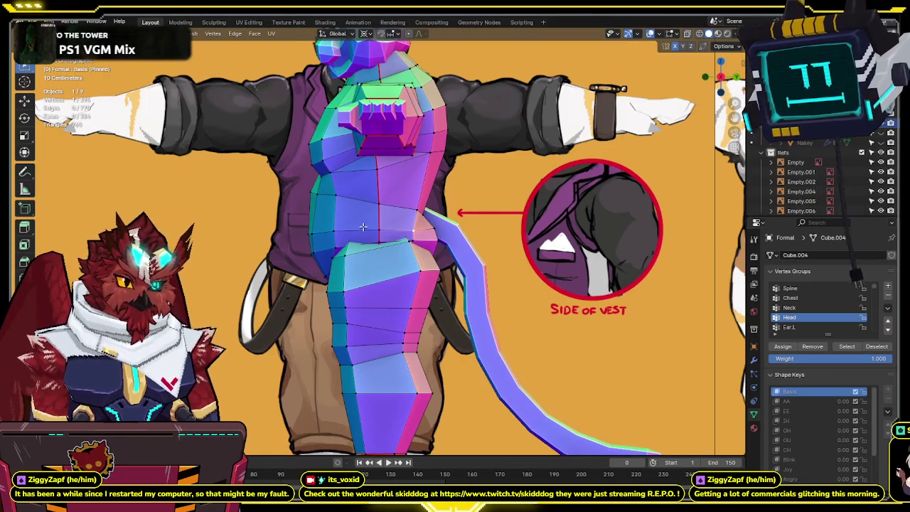
middle_click_drag(444, 223, 409, 242)
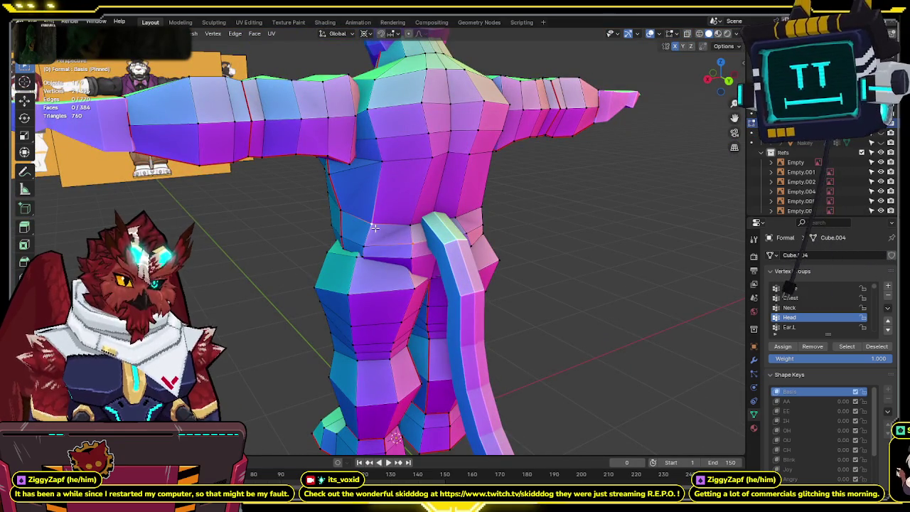
middle_click_drag(374, 228, 432, 258)
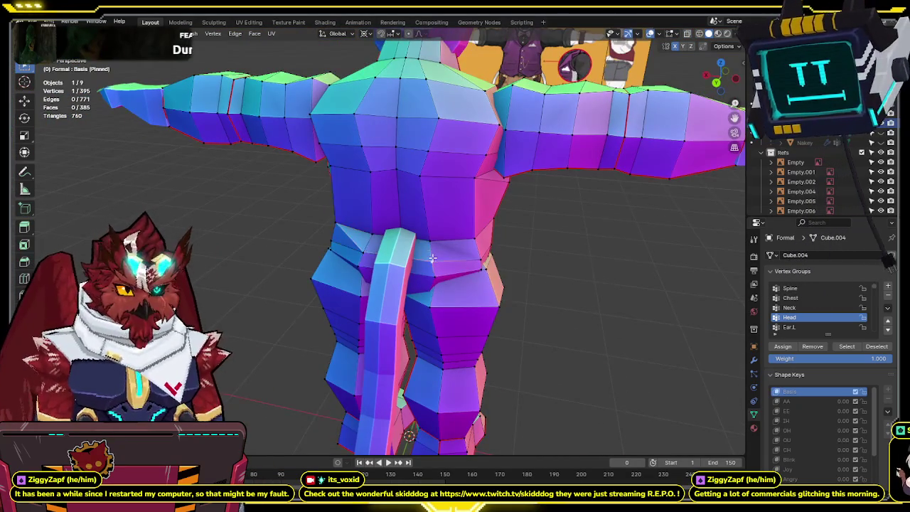
middle_click_drag(471, 236, 429, 243)
key("Tab")
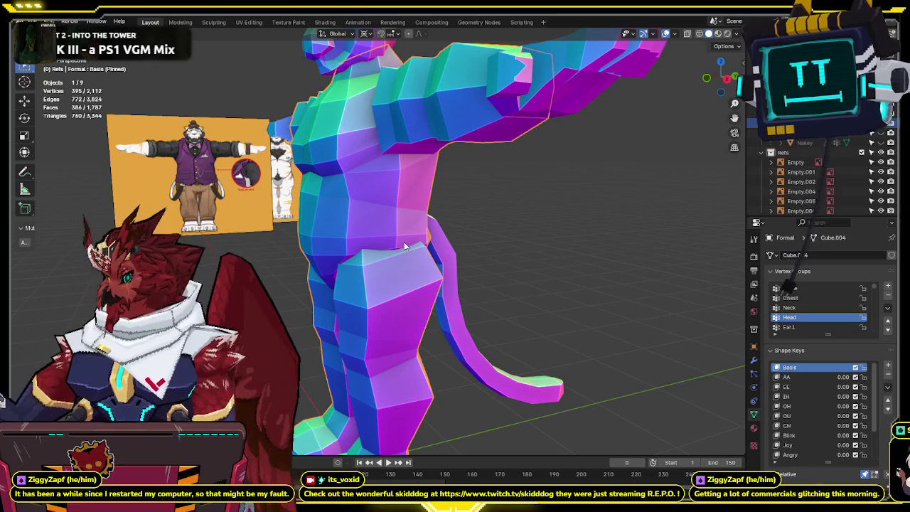
View the character front-on, framing it with side references while toggling X-ray against the vest art.
key("KP_1")
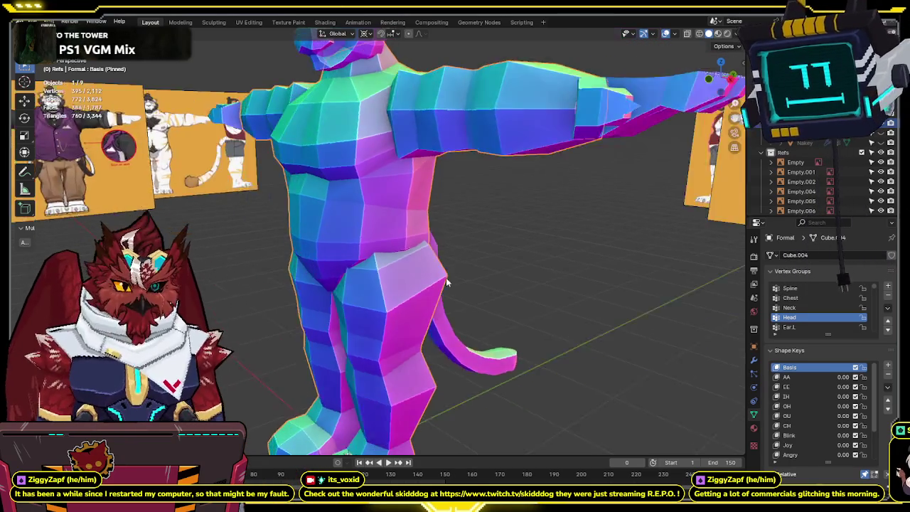
scroll(483, 274, "up", 3)
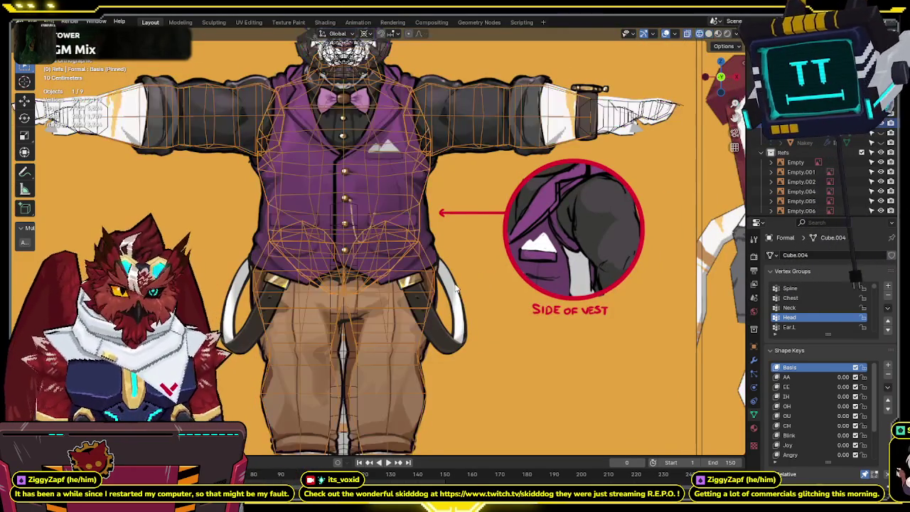
scroll(462, 277, "down", 4, "shift")
key("alt+z")
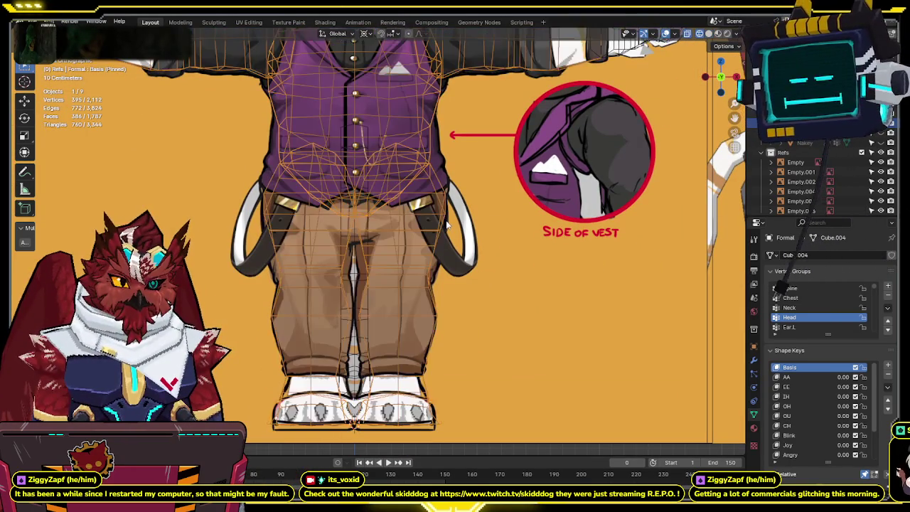
middle_click_drag(444, 306, 434, 195, "shift")
scroll(434, 194, "down", 3)
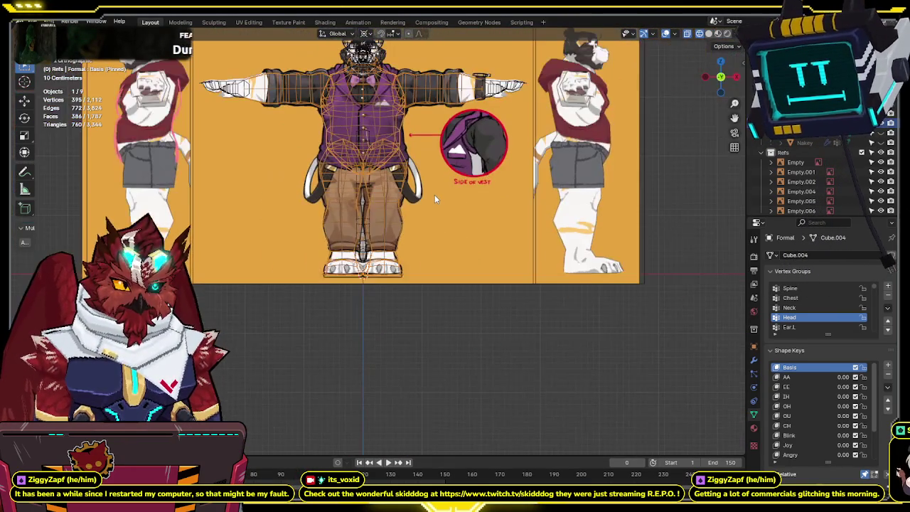
scroll(433, 231, "up", 2)
scroll(428, 249, "down", 2, "shift")
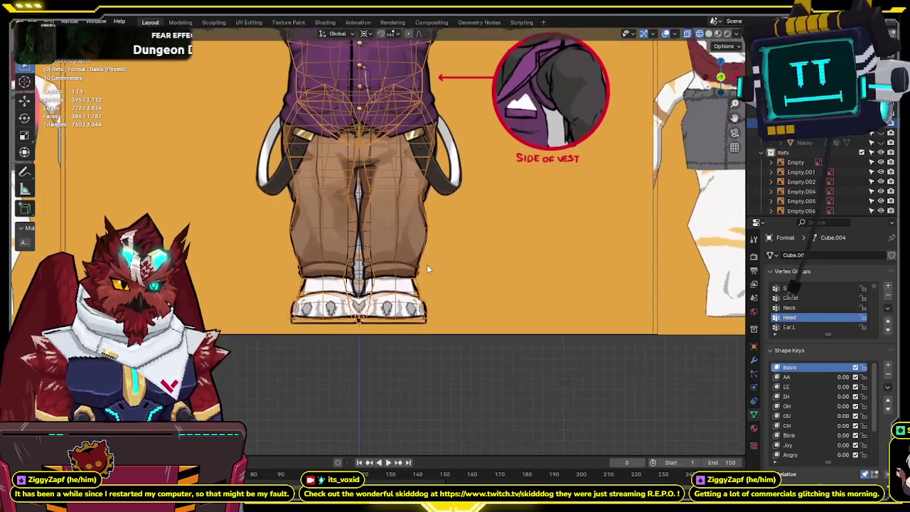
key("alt+z")
key("alt+z")
key("alt+z")
key("alt+z")
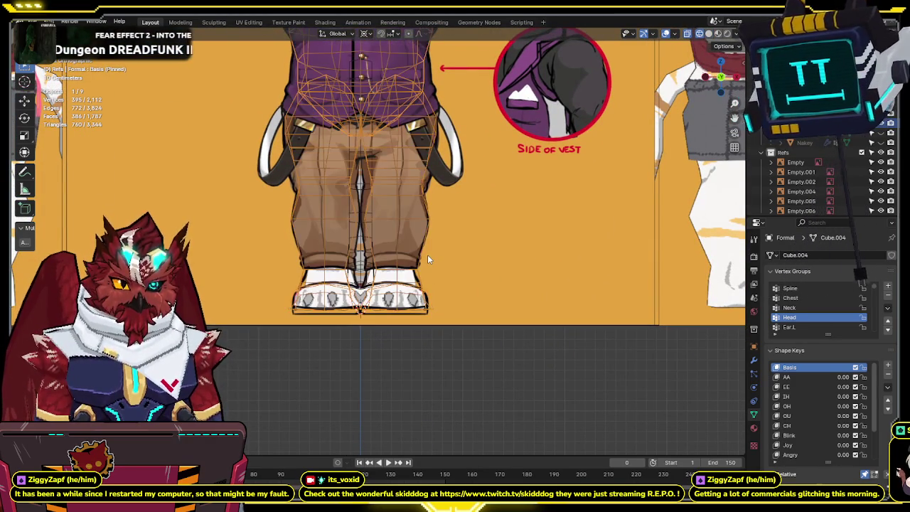
middle_click_drag(408, 137, 401, 270, "shift")
key("alt+z")
key("alt+z")
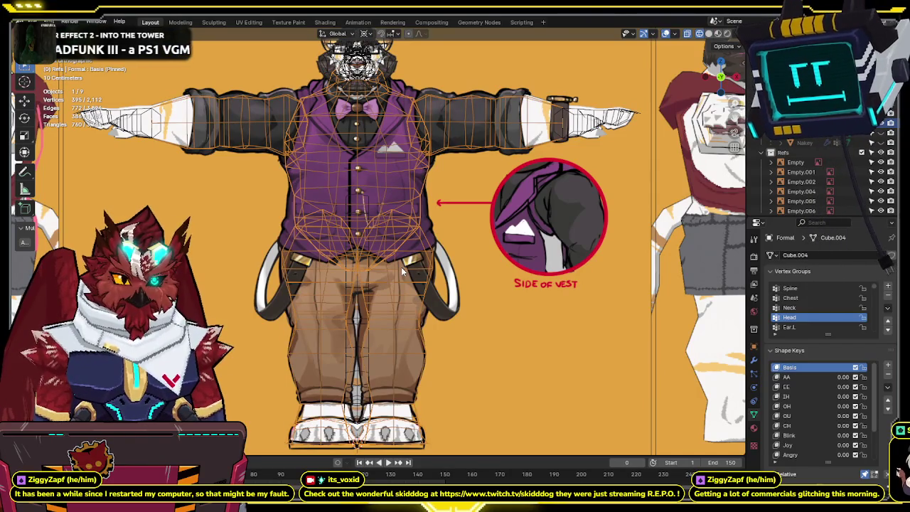
scroll(401, 267, "down", 1)
mouse_move(388, 277)
middle_mouse_down("shift")
mouse_move(407, 206)
mouse_move(377, 265)
middle_mouse_up("shift")
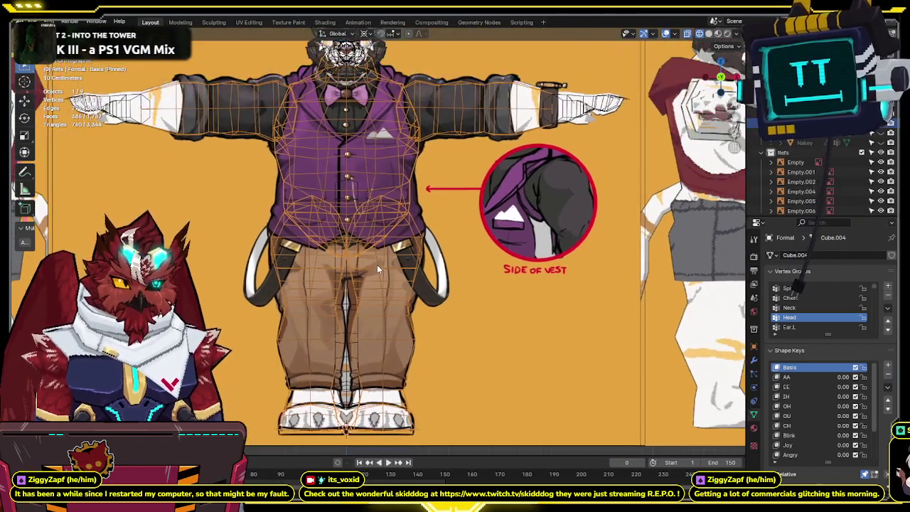
scroll(377, 264, "down", 2)
scroll(371, 262, "up", 2)
key("alt+z")
key("alt+z")
key("alt+z")
scroll(868, 188, "down", 1)
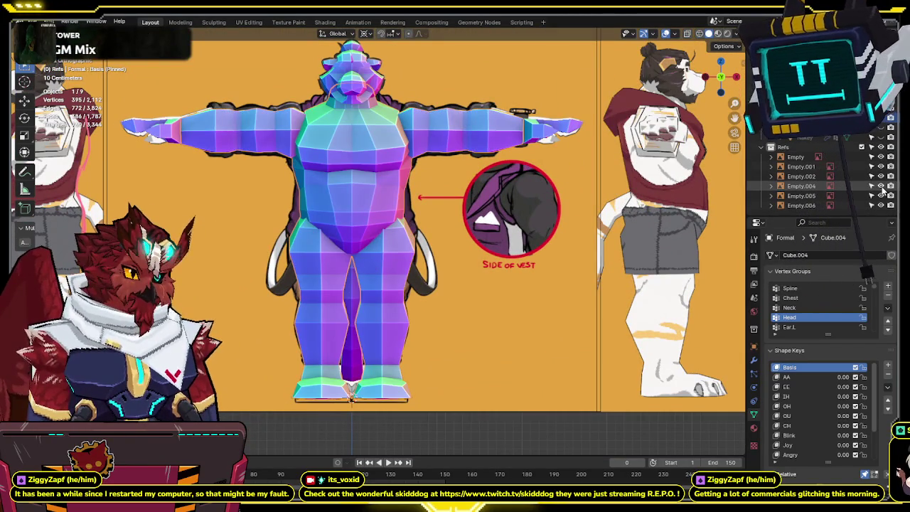
Hide the vest reference to compare the mesh with the bare tiger art, then show it again.
left_click(881, 186)
key("alt+z")
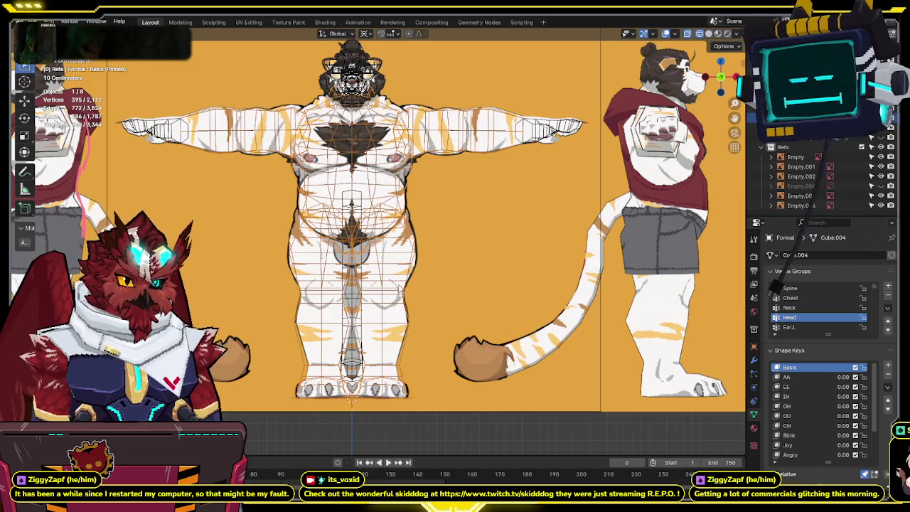
key("alt+z")
key("alt+z")
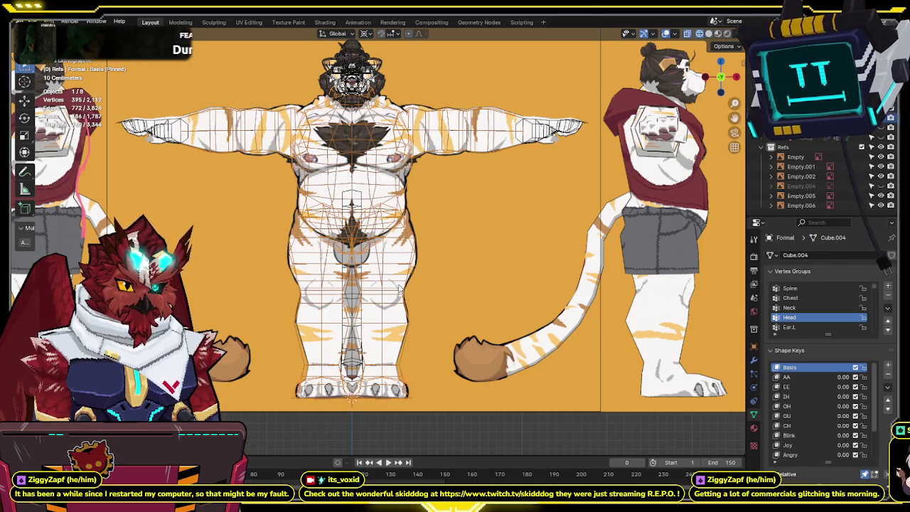
key("alt+z")
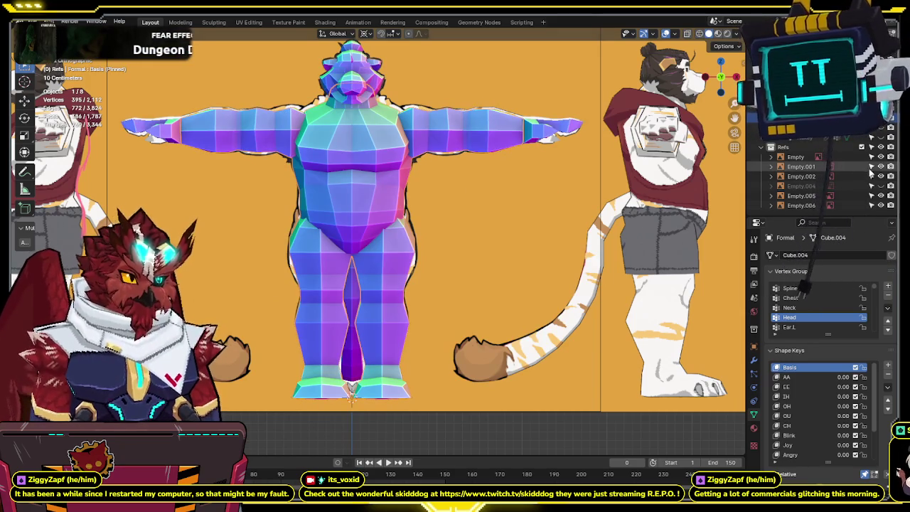
left_click(881, 187)
Recentre the body, keep comparing solid and X-ray views, then enter Edit Mode on the mesh.
key("alt+z")
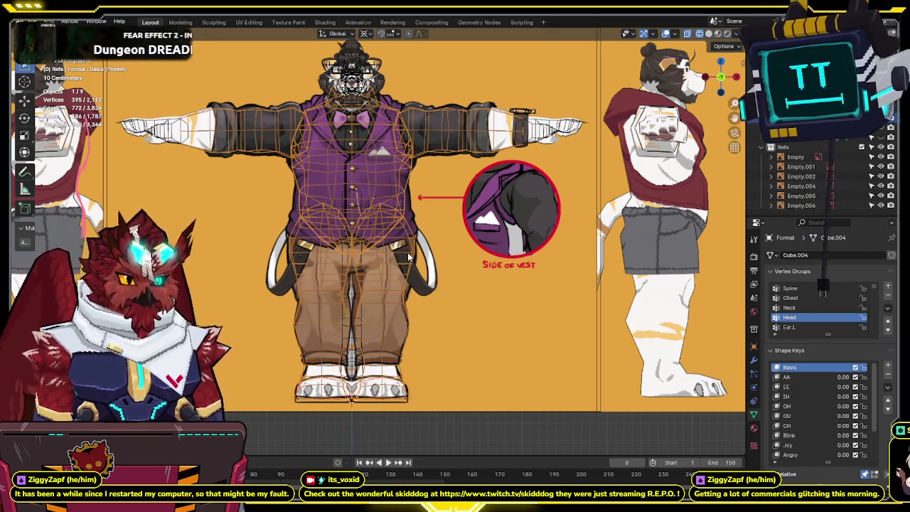
key("alt+z")
key("alt+z")
middle_click_drag(364, 158, 377, 222, "shift")
key("alt+z")
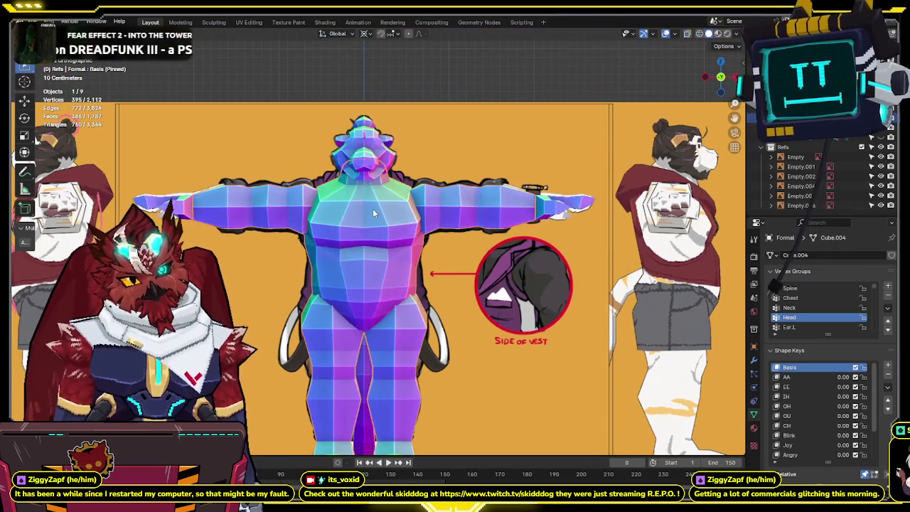
key("alt+z")
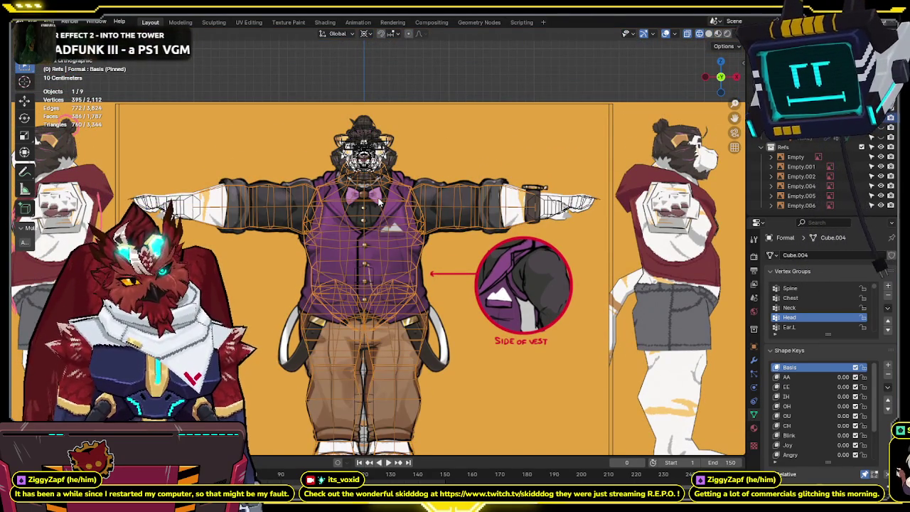
key("alt+z")
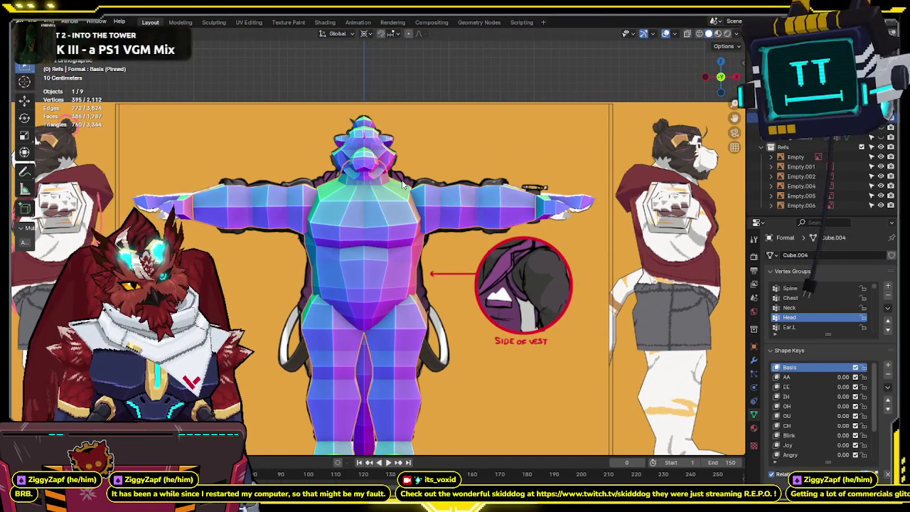
scroll(520, 175, "up", 2, "shift")
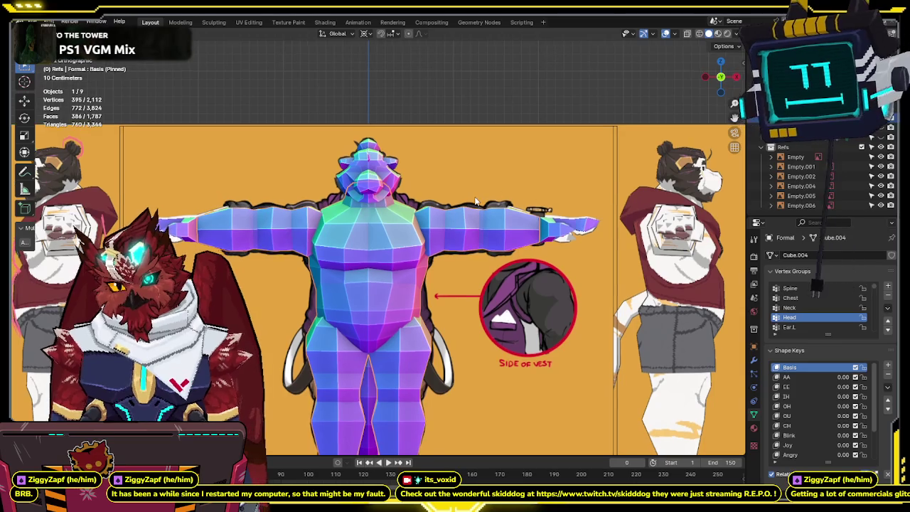
key("alt+z")
scroll(478, 191, "up", 3)
key("alt+z")
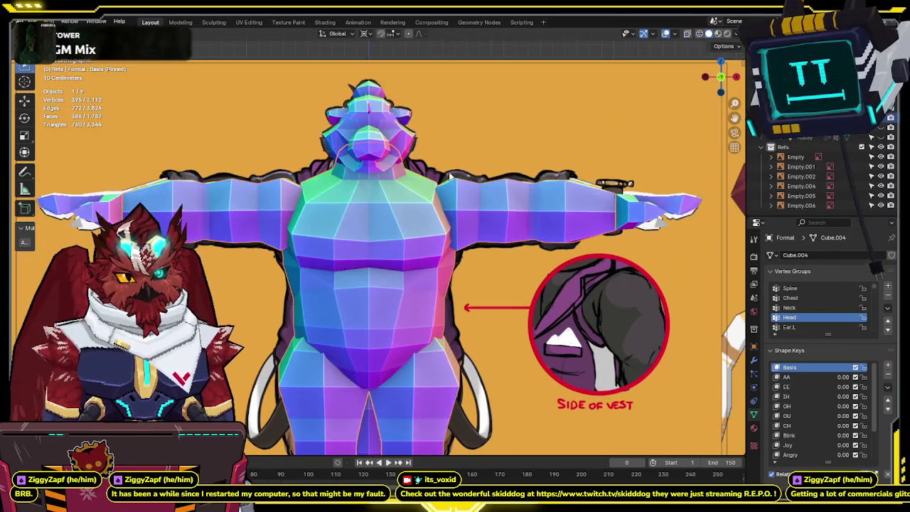
scroll(463, 199, "up", 4, "shift")
key("alt+z")
key("alt+z")
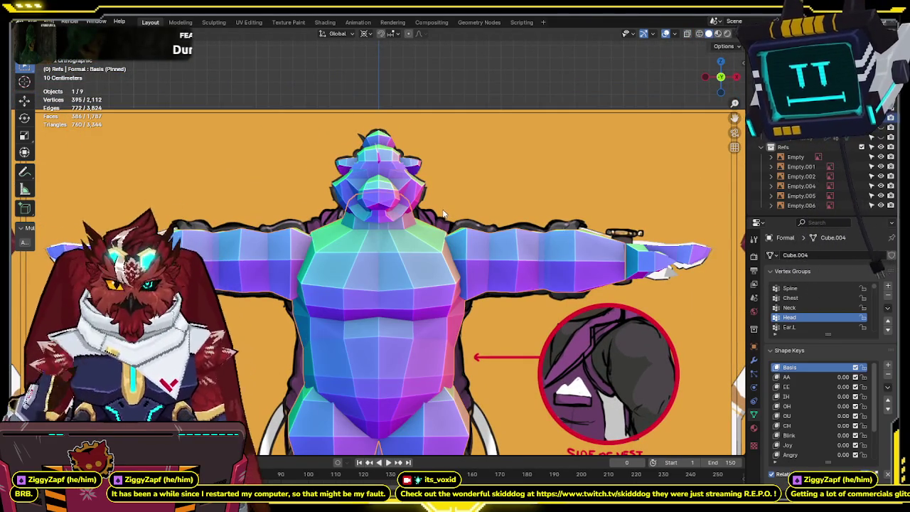
scroll(441, 210, "down", 1, "shift")
scroll(444, 178, "down", 4, "shift")
key("Tab")
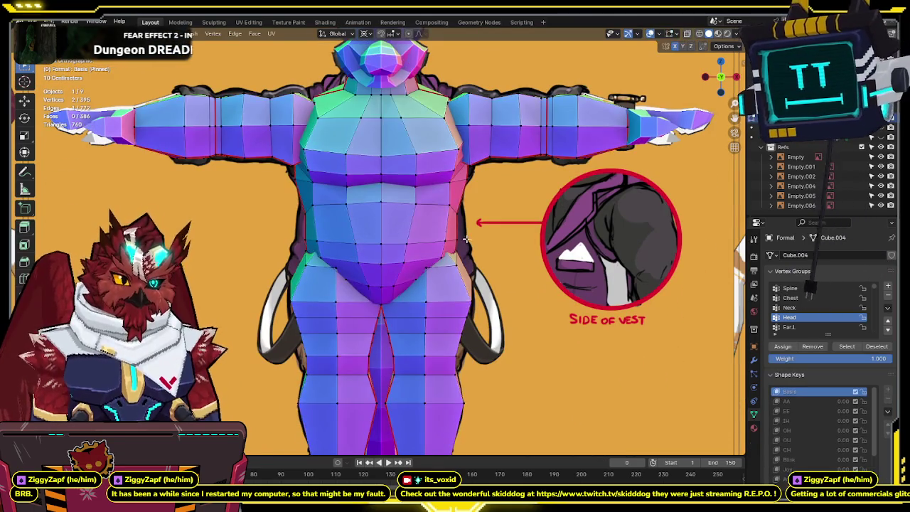
Hide both leg parts of the outfit mesh to isolate the vest.
key("alt+z")
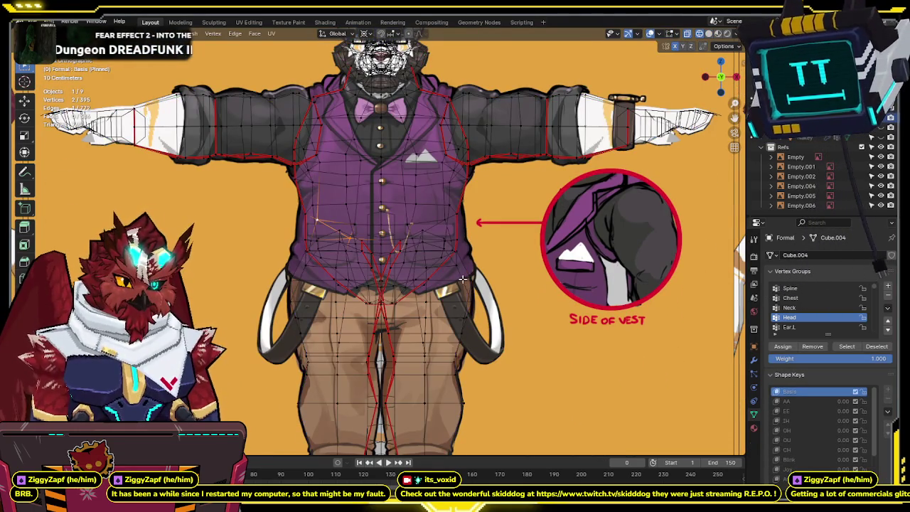
middle_click_drag(463, 279, 459, 185, "shift")
key("alt+z")
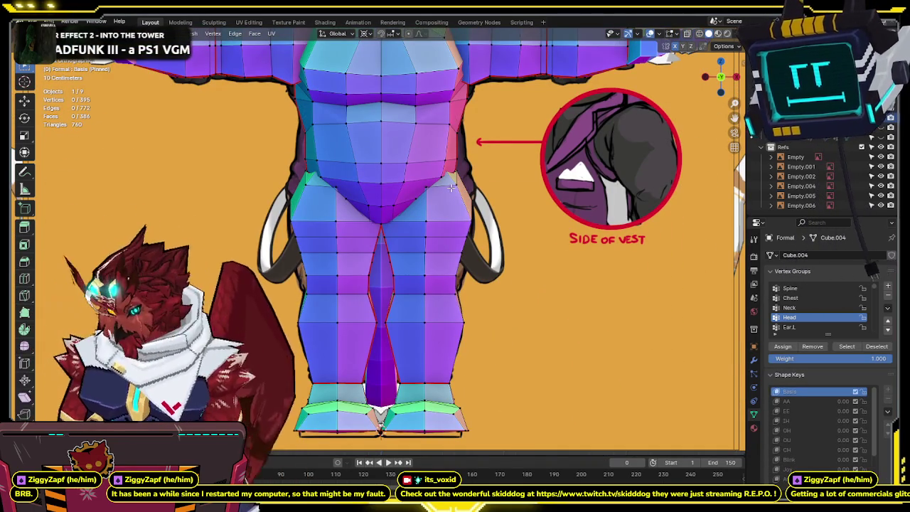
key("l")
key("h")
key("l")
key("h")
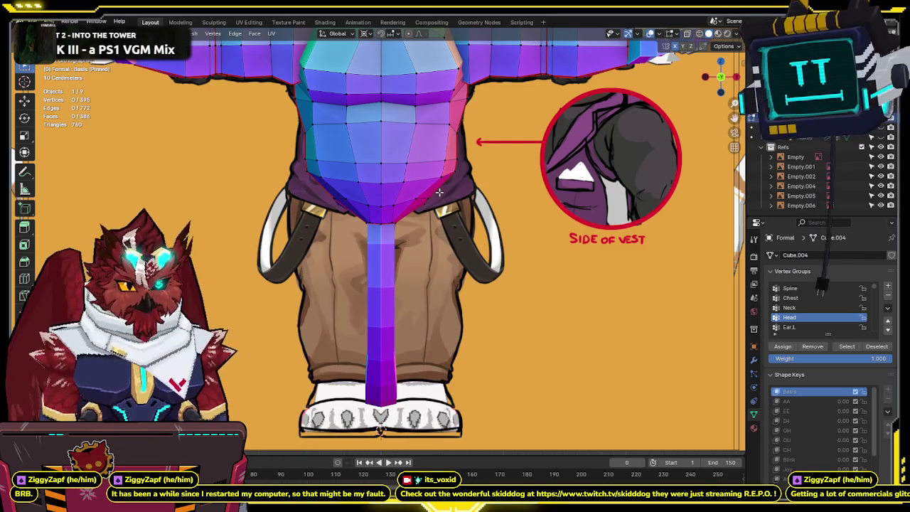
Move the selected vest-side vertices onto the reference outline in X-ray.
key("alt+z")
middle_click_drag(457, 161, 465, 198, "shift")
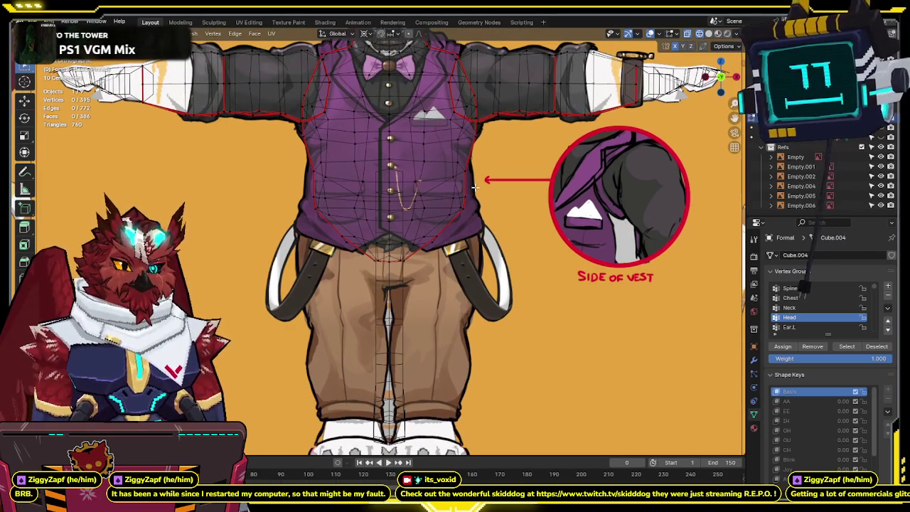
key("g")
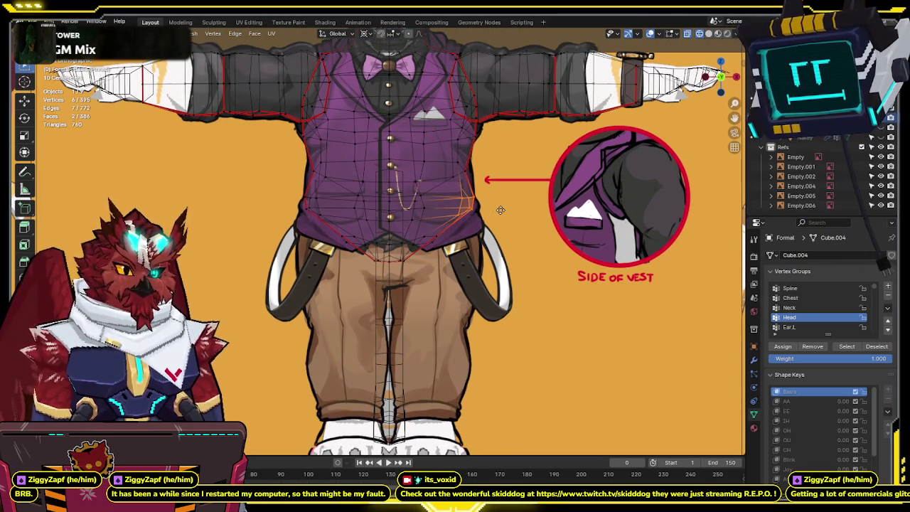
left_click(501, 210)
left_click_drag(445, 182, 445, 183)
key("g")
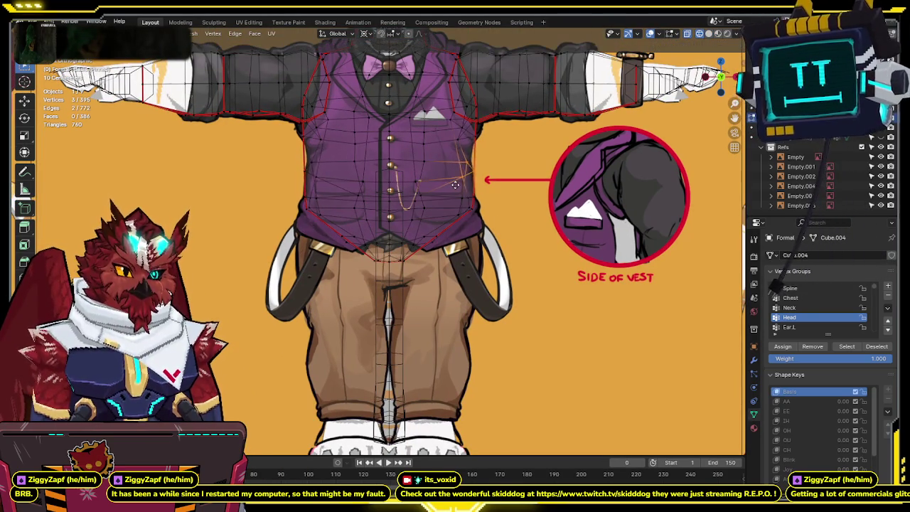
left_click(465, 221)
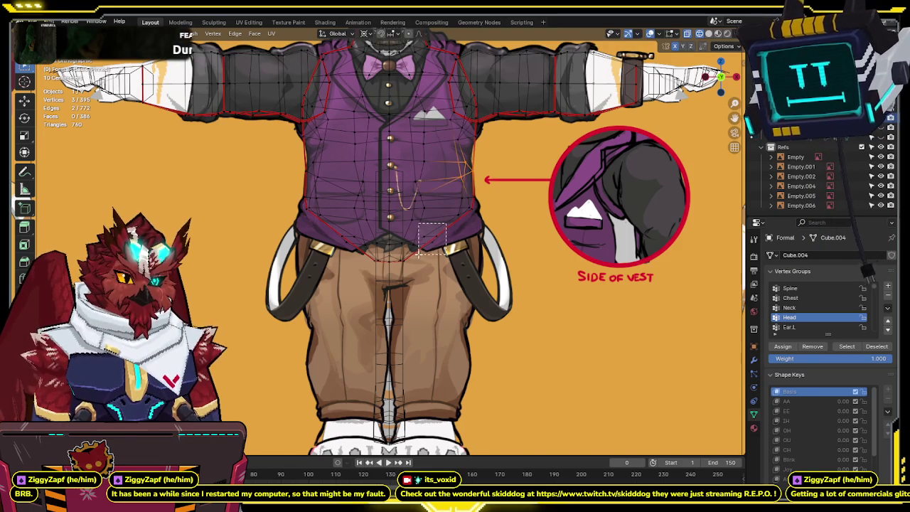
Orbit from below, behind and the side to check the reshaped vest.
key("alt+z")
mouse_move(469, 250)
middle_mouse_down()
mouse_move(491, 218)
mouse_move(363, 232)
mouse_move(430, 236)
mouse_move(381, 241)
middle_mouse_up()
key("l")
middle_click_drag(431, 246, 316, 255)
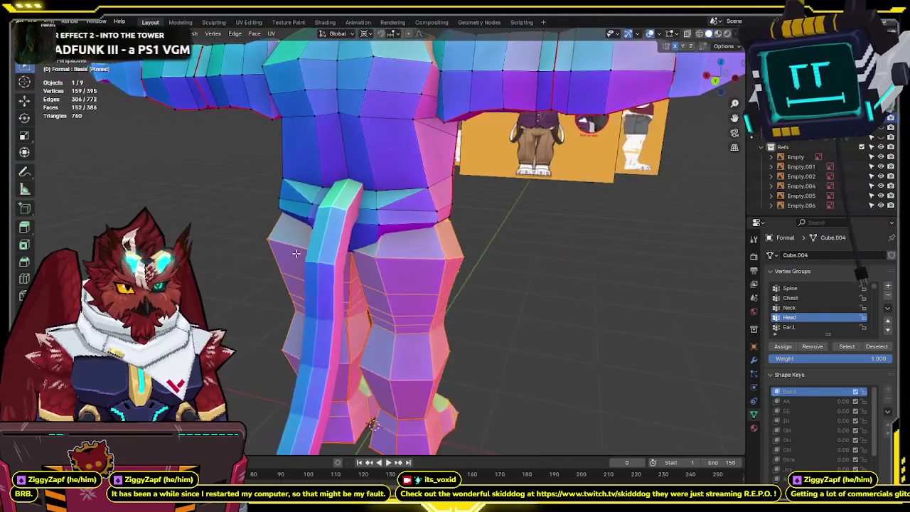
mouse_move(316, 255)
middle_mouse_down()
mouse_move(479, 202)
mouse_move(379, 212)
mouse_move(480, 187)
middle_mouse_up()
left_click(479, 202)
key("shift+z")
key("shift+z")
middle_click_drag(481, 252, 554, 241)
key("KP_1")
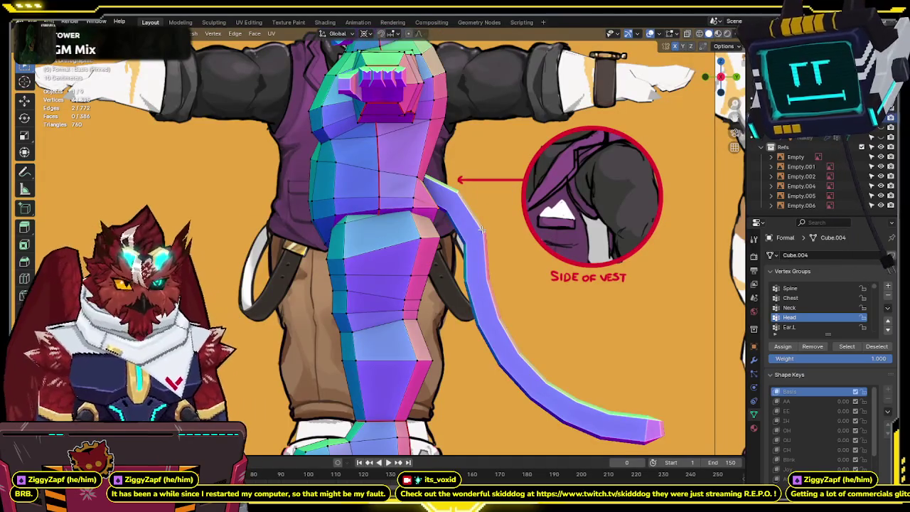
Select more right-side vest vertices and check them in 3D and orthographic front view.
key("shift+z")
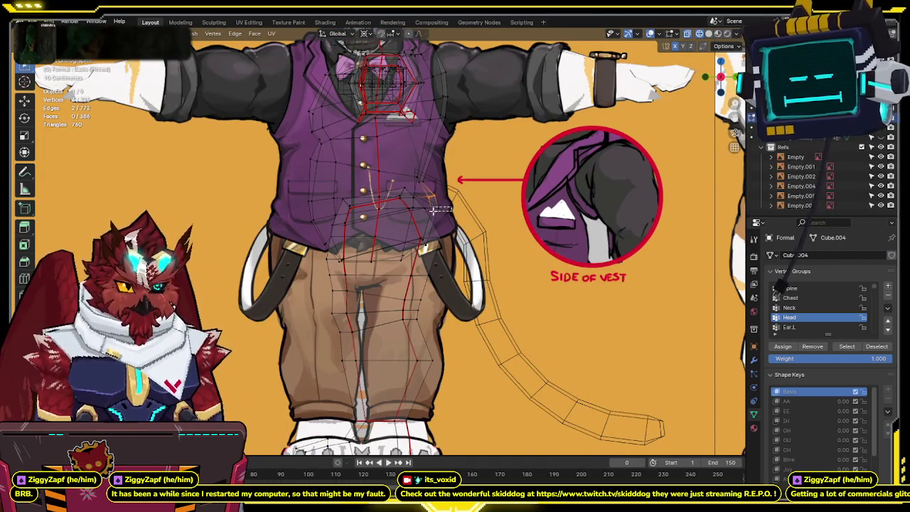
left_click_drag(430, 211, 434, 228)
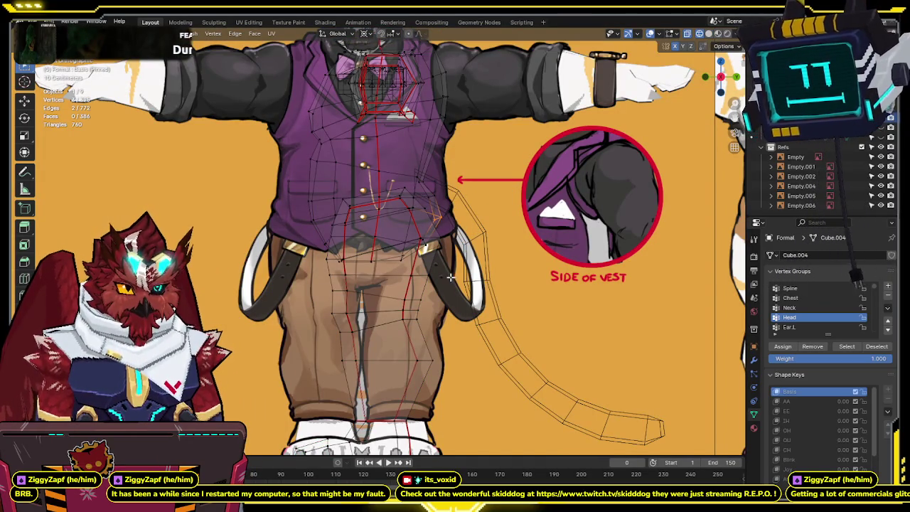
key("shift+z")
mouse_move(453, 277)
middle_mouse_down()
mouse_move(349, 231)
mouse_move(531, 235)
mouse_move(461, 230)
middle_mouse_up()
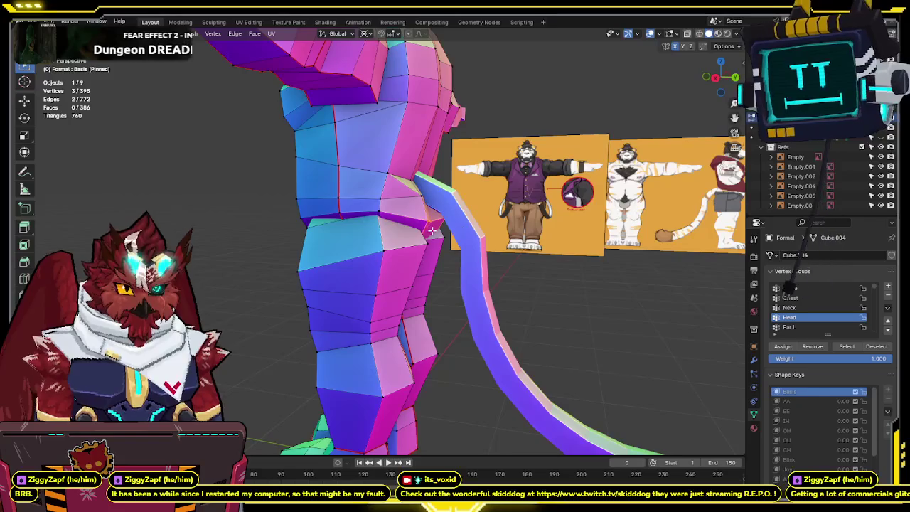
key("KP_1")
key("KP_5")
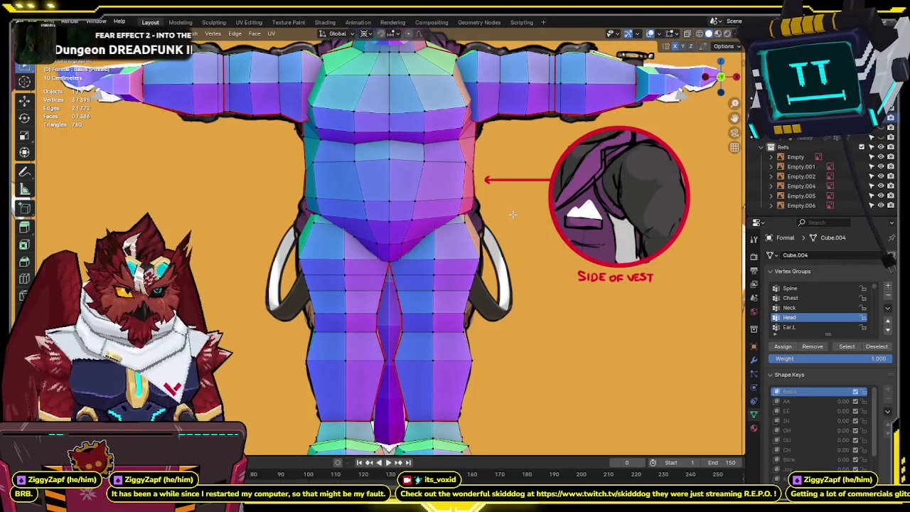
key("shift+z")
key("shift+z")
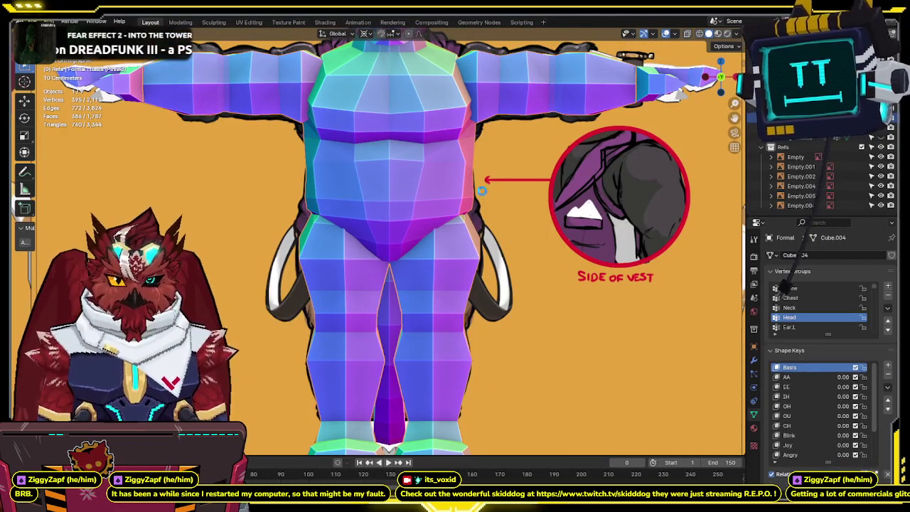
scroll(482, 190, "down", 5)
mouse_move(482, 190)
middle_mouse_down()
mouse_move(448, 210)
mouse_move(490, 275)
mouse_move(468, 290)
mouse_move(477, 270)
middle_mouse_up()
key("KP_1")
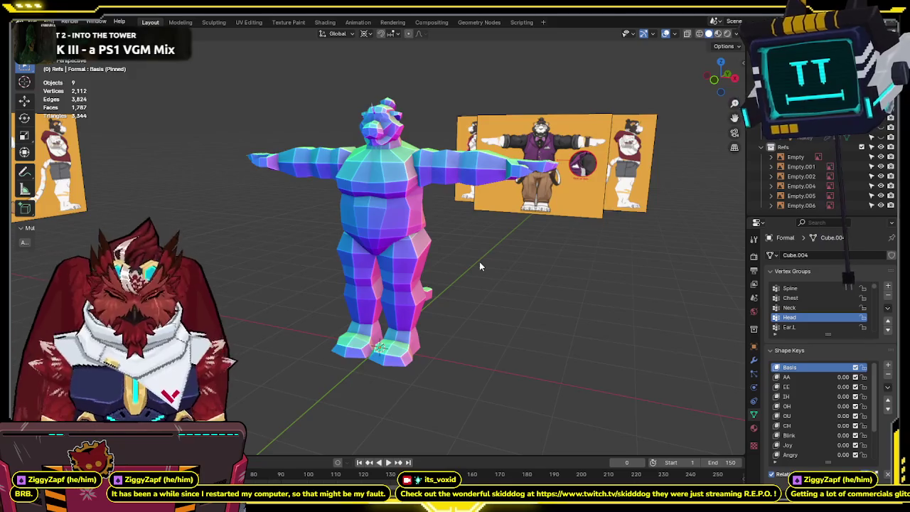
scroll(486, 261, "up", 5)
scroll(478, 262, "up", 2)
Compare the vest side against the reference by toggling X-ray on and off.
key("shift+z")
middle_click_drag(473, 259, 463, 199, "shift")
key("shift+z")
key("shift+z")
key("shift+z")
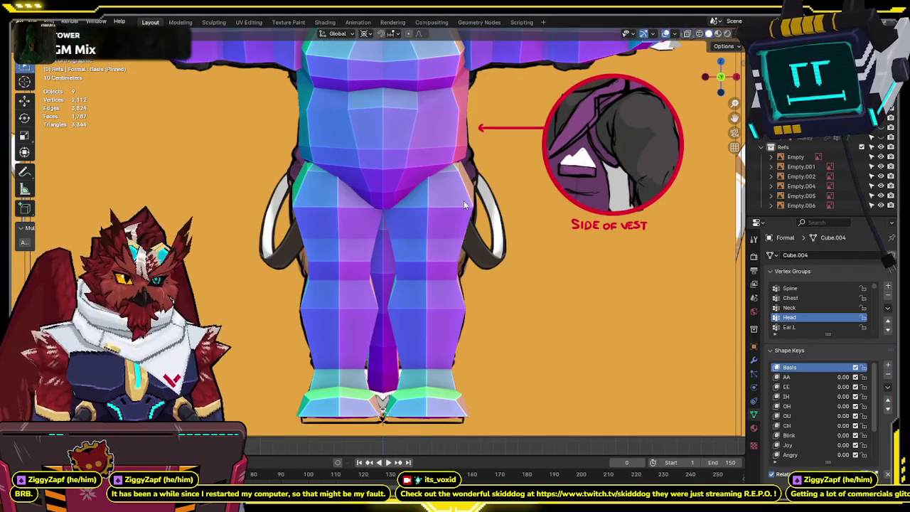
key("shift+z")
key("shift+z")
key("shift+z")
mouse_move(463, 201)
middle_mouse_down("shift")
mouse_move(453, 268)
mouse_move(447, 207)
middle_mouse_up("shift")
key("shift+z")
key("shift+z")
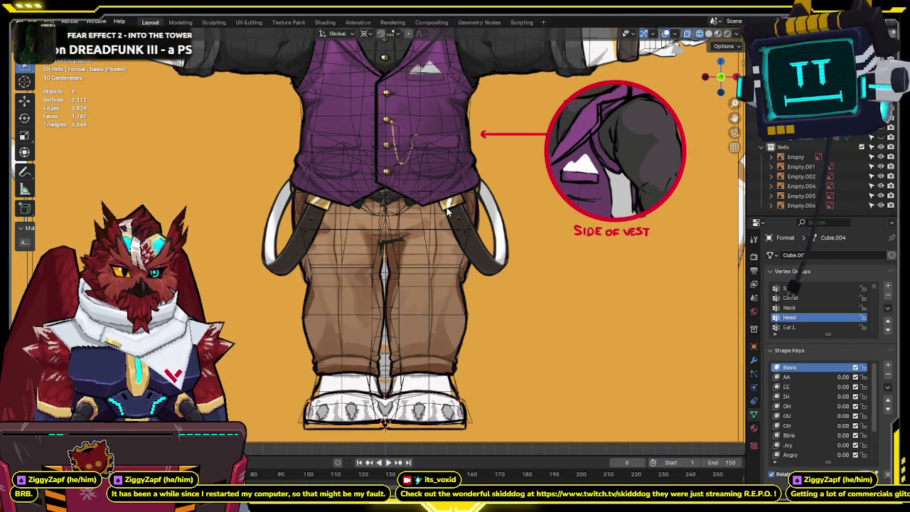
key("shift+z")
key("shift+z")
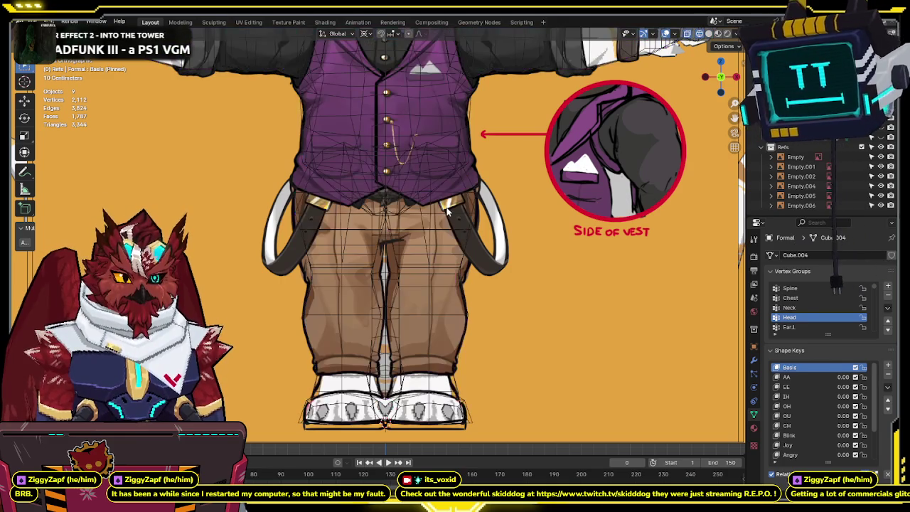
key("shift+z")
key("Tab")
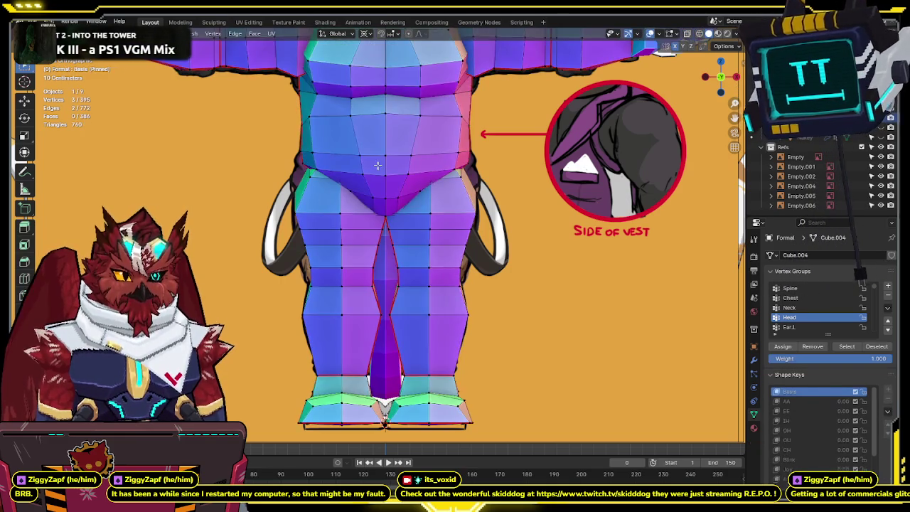
key("shift+z")
Scale the vest hem edge loop along Z and raise it upward.
key("shift+z")
key("shift+z")
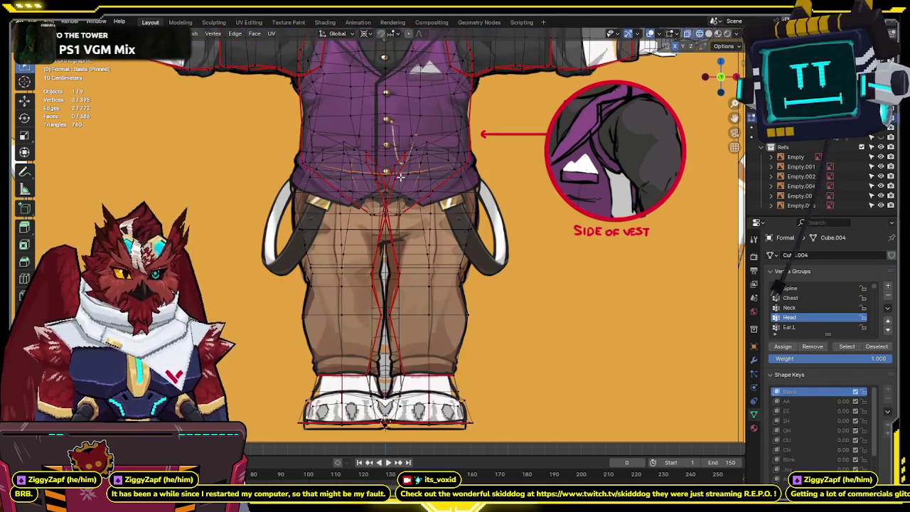
key("shift+z")
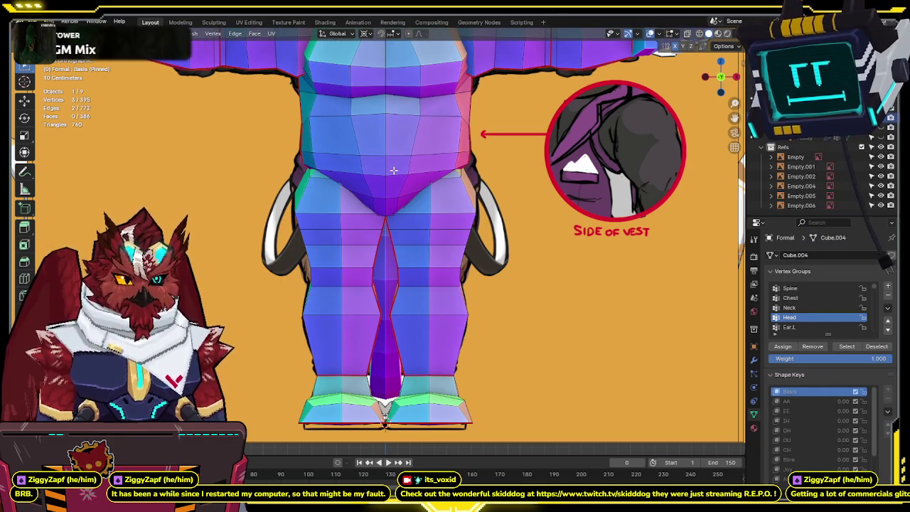
key("shift+z")
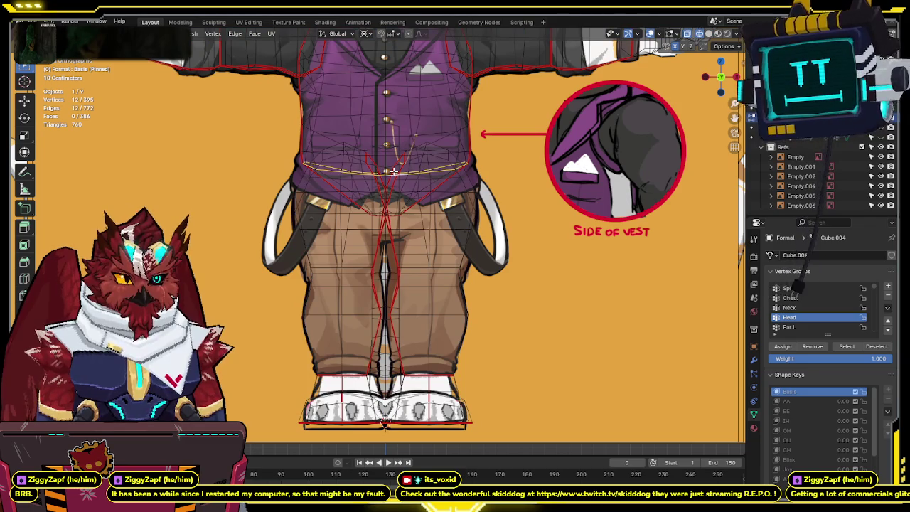
key("s")
key("z")
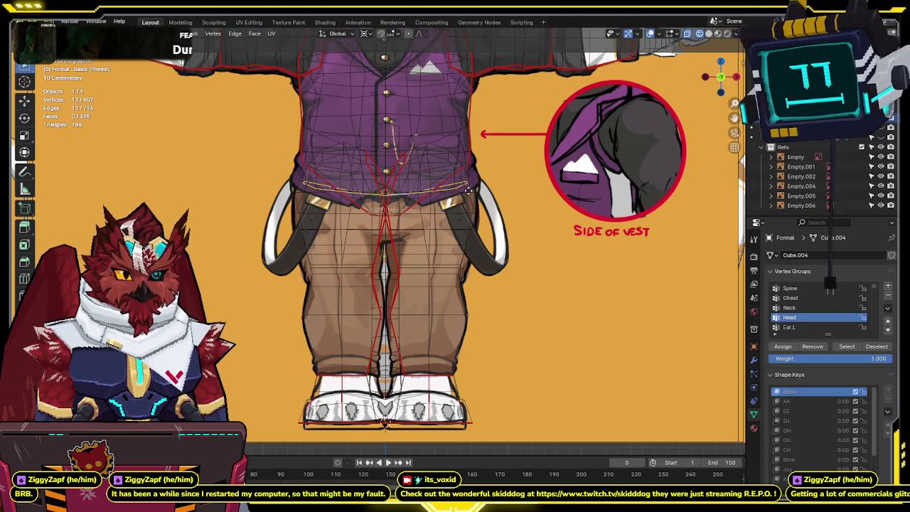
left_click(484, 208)
key("z")
key("g")
key("z")
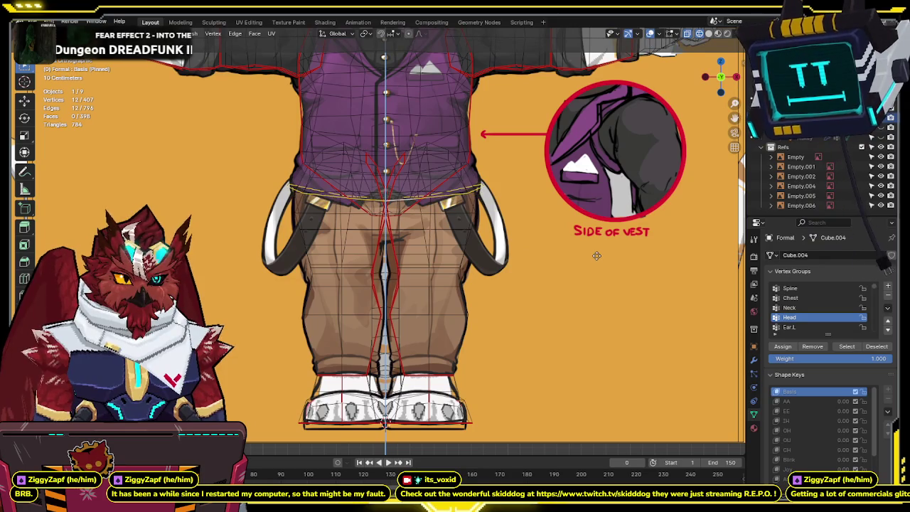
left_click(597, 254)
key("1")
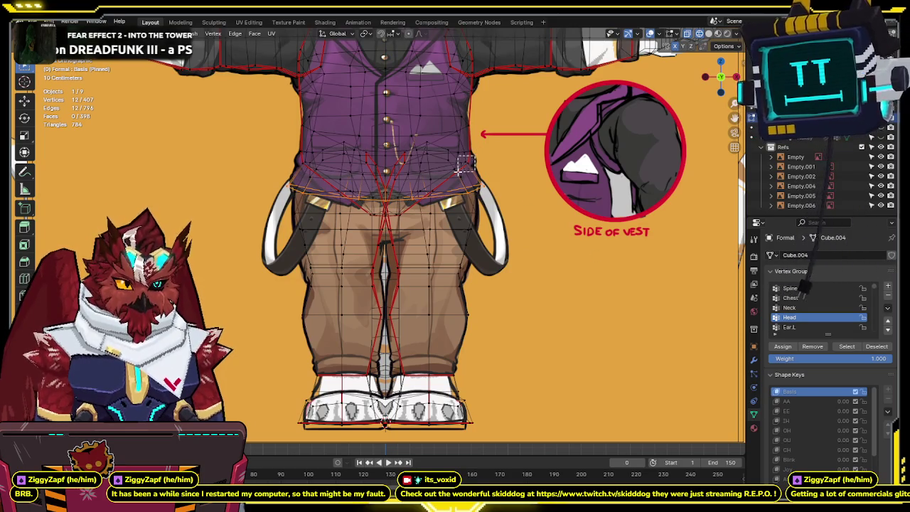
Inspect the raised hem in 3D, then select a single vertex at the hem's side.
key("alt+z")
middle_click_drag(463, 165, 418, 175)
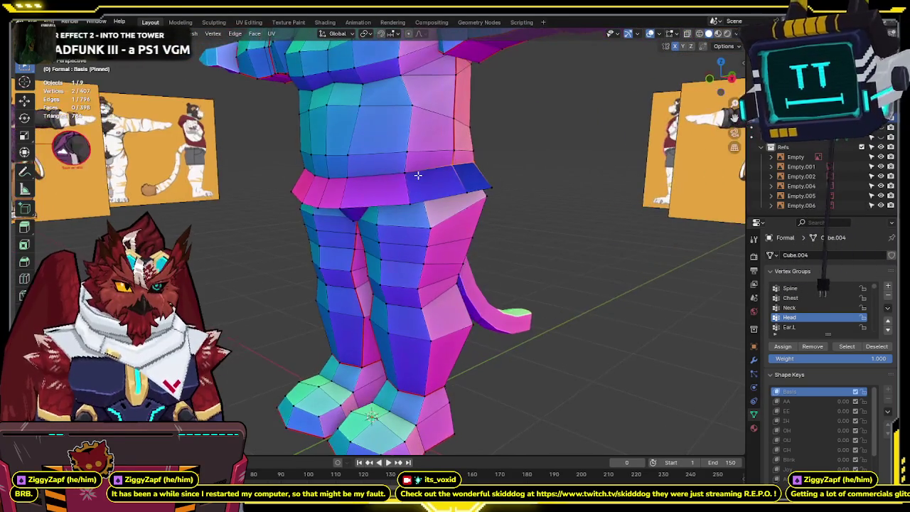
middle_click_drag(429, 234, 482, 213)
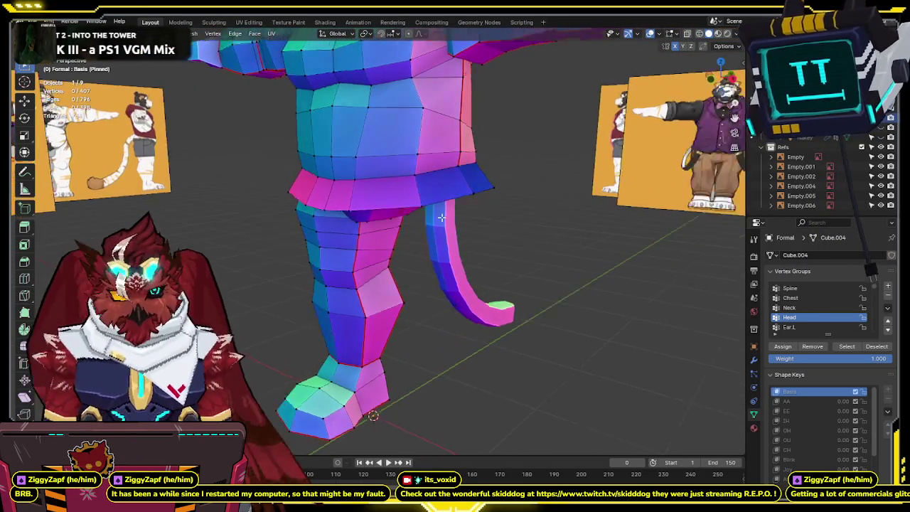
key("KP_1")
key("alt+z")
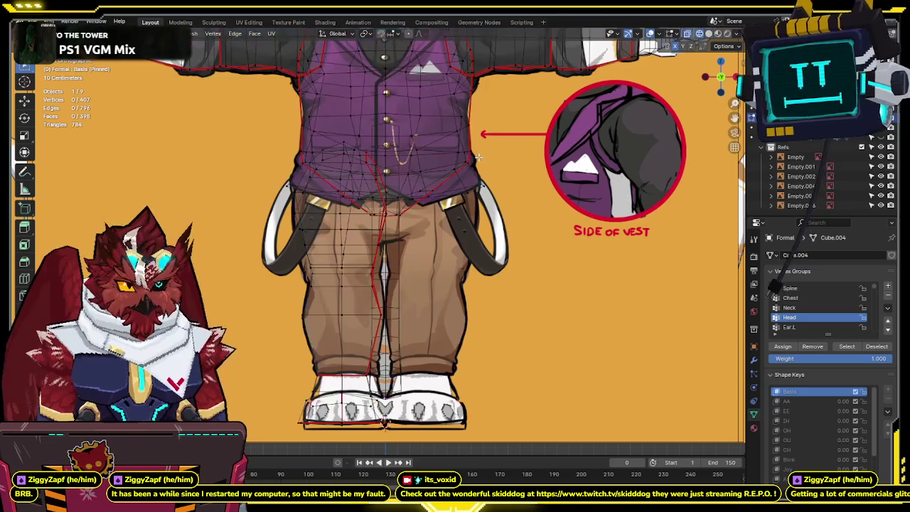
key("g")
key("x")
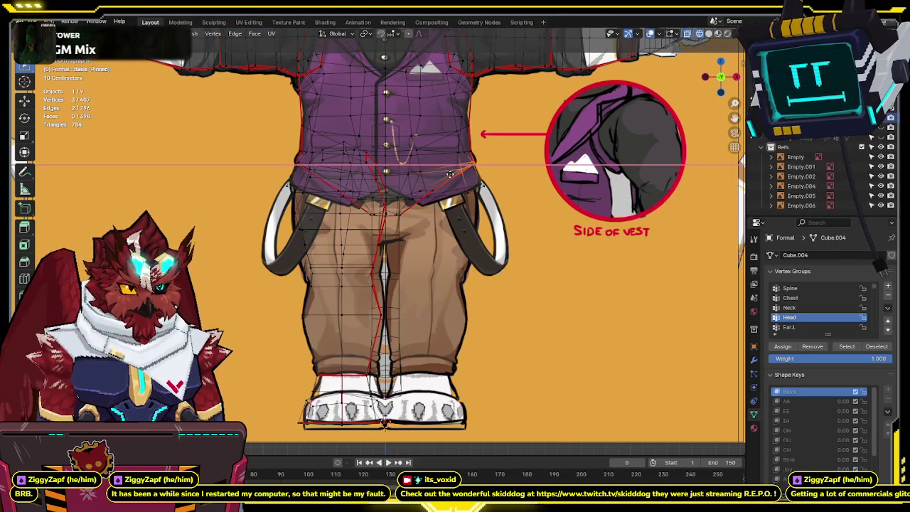
key("Escape")
middle_click_drag(450, 178, 441, 191, "shift")
key("alt+z")
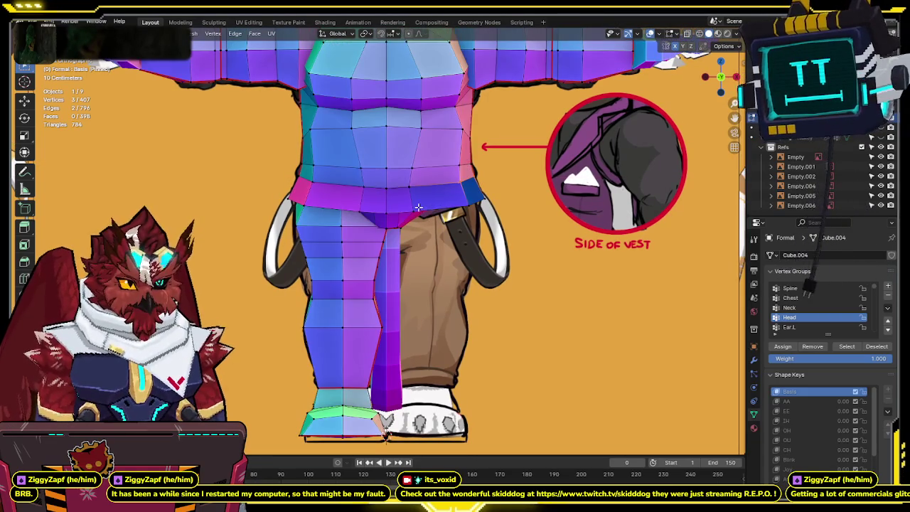
key("alt+z")
left_click(429, 213)
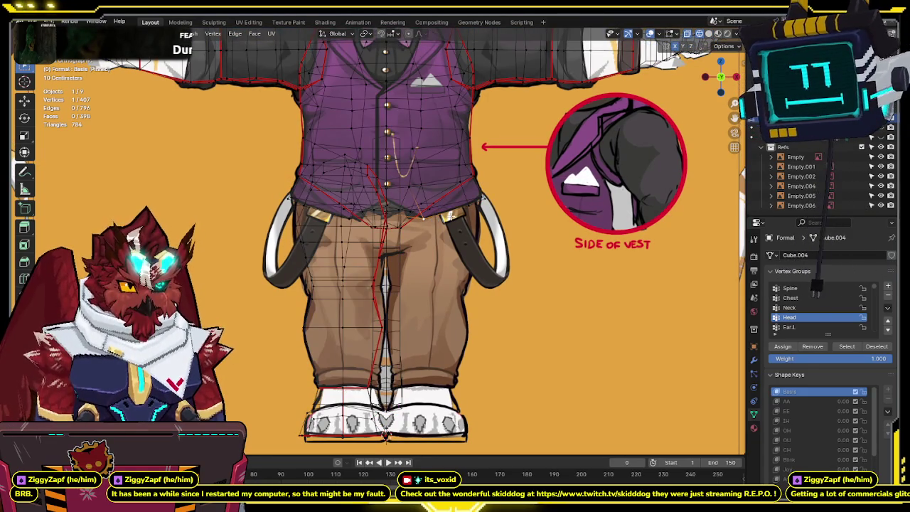
Check the hem side closely from angled views near the leg and tail.
key("alt+z")
middle_click_drag(500, 190, 508, 189)
scroll(419, 193, "up", 3)
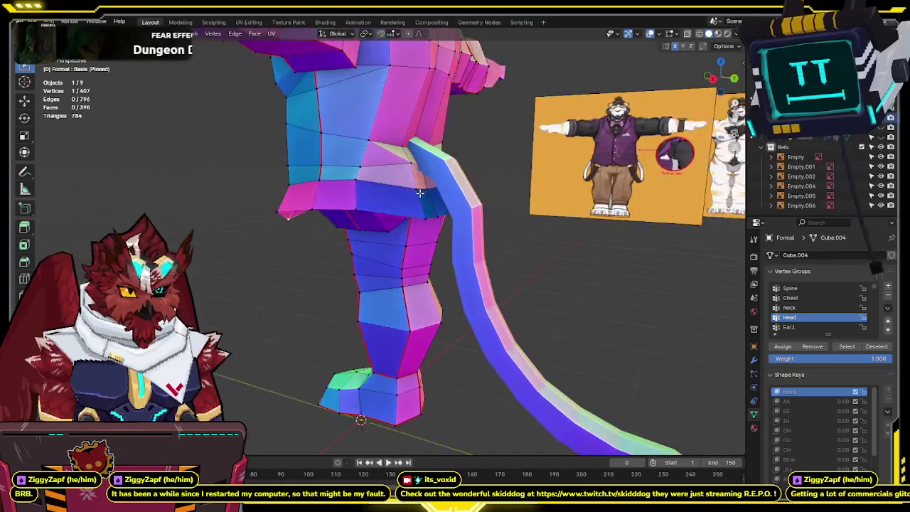
left_click(716, 81)
key("alt+z")
key("alt+z")
middle_click_drag(456, 212, 483, 201)
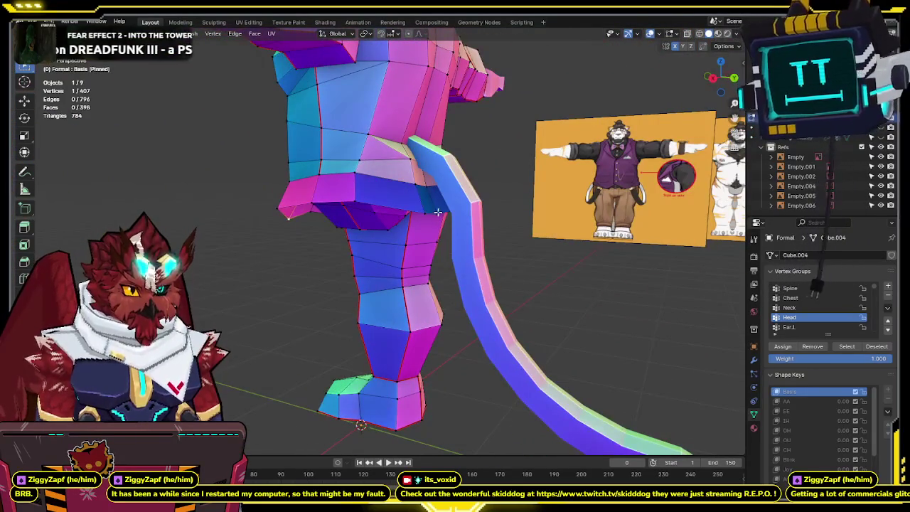
key("s")
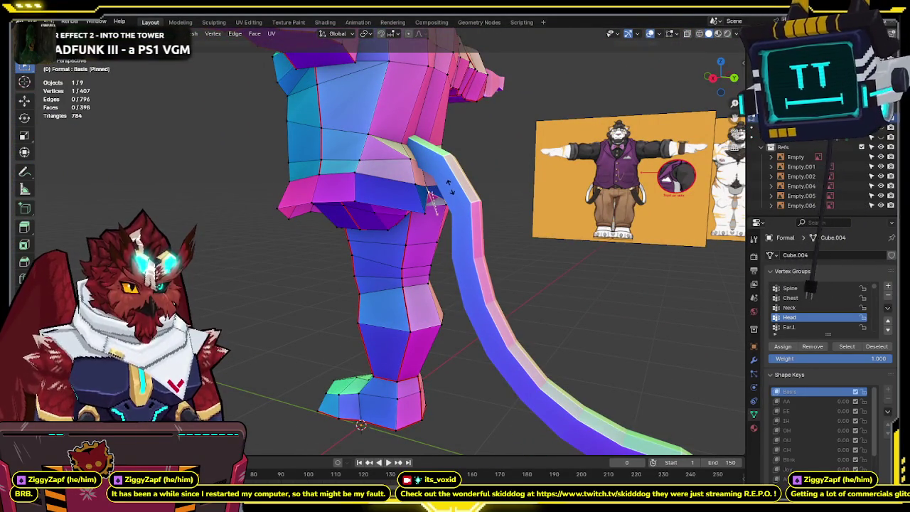
key("Escape")
mouse_move(431, 200)
middle_mouse_down()
mouse_move(384, 212)
mouse_move(556, 206)
mouse_move(433, 207)
middle_mouse_up()
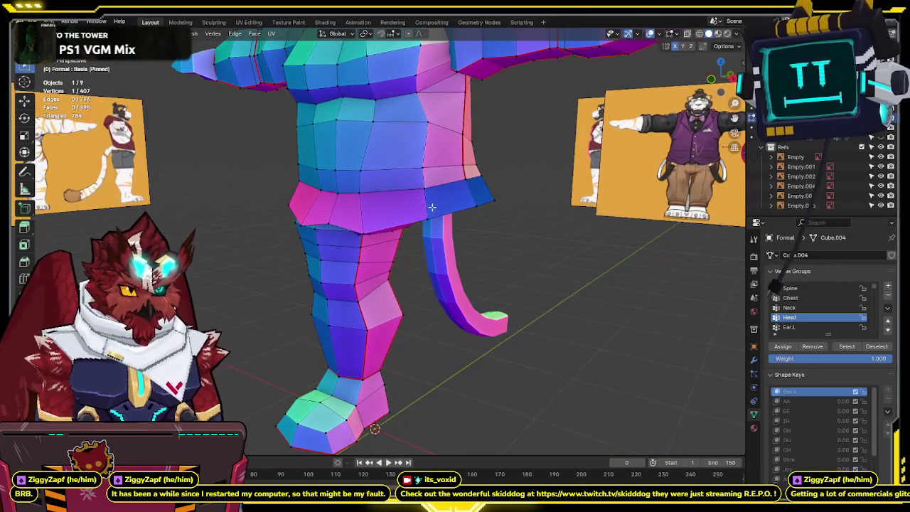
Select the connected outfit part, check back and front views, and reveal the hidden legs.
key("ctrl+l")
key("shift+g")
left_click(541, 237)
middle_click_drag(497, 227, 540, 237)
key("KP_3")
key("KP_1")
key("alt+h")
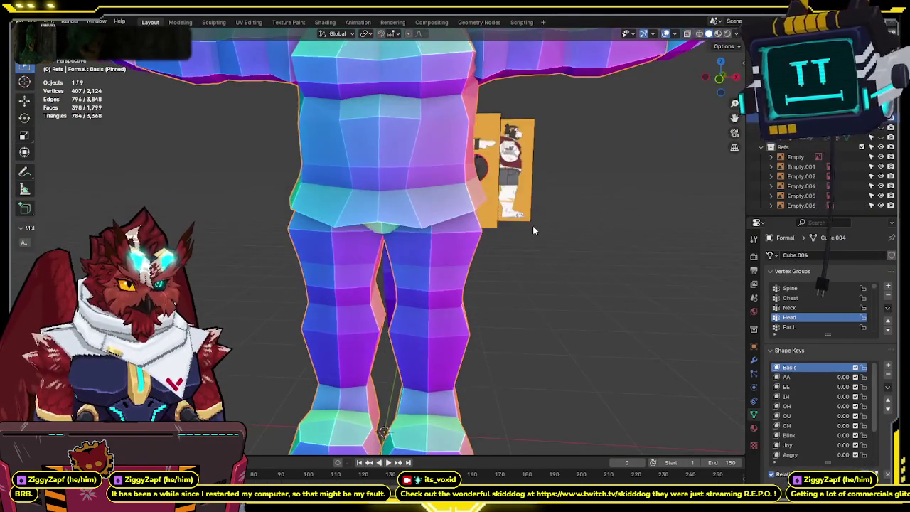
Pick two hem side vertices and compare the hem with the reference in solid and X-ray.
key("Tab")
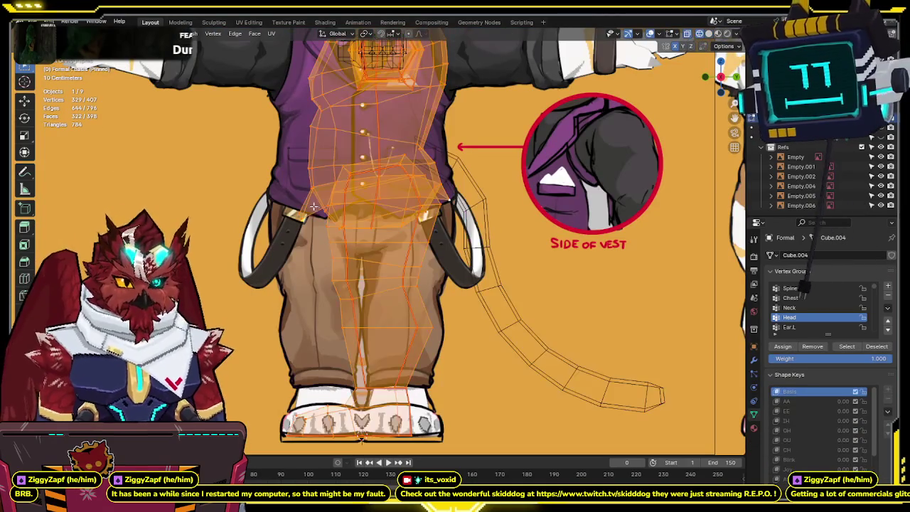
left_click(298, 235)
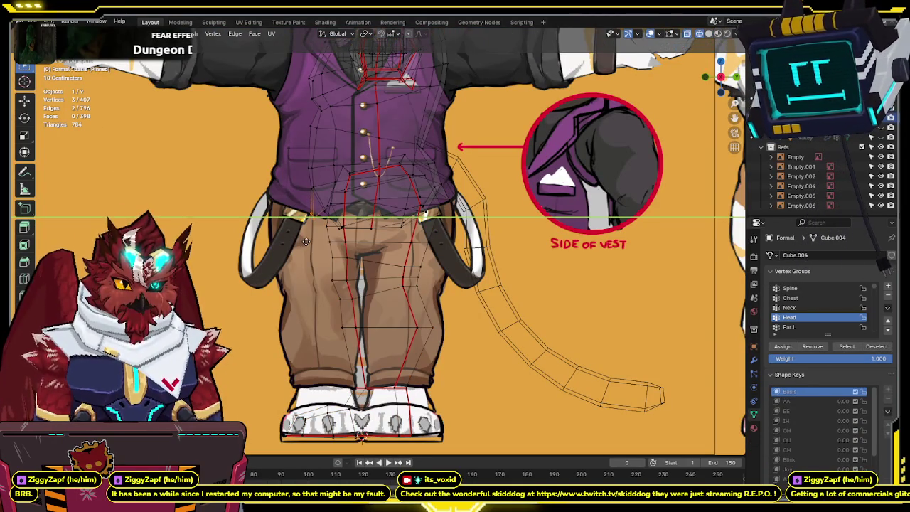
left_click(418, 191)
left_click(445, 203)
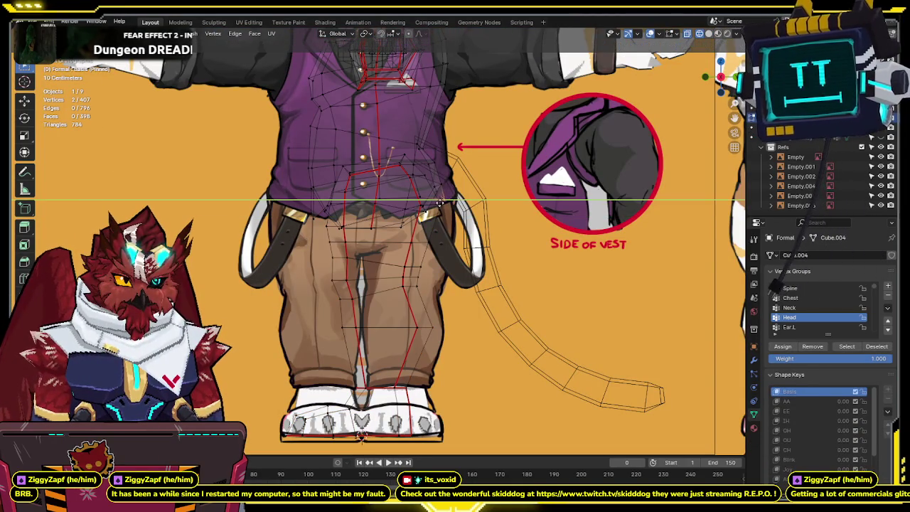
key("shift+z")
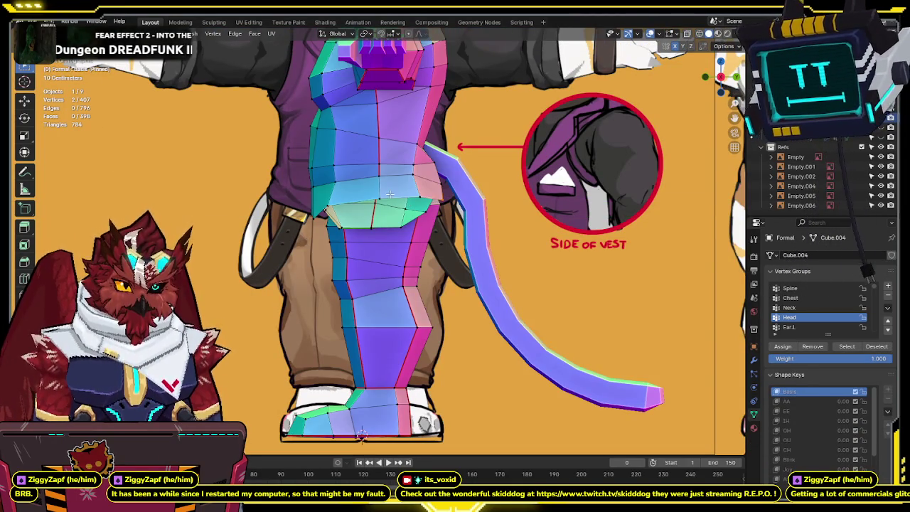
middle_click_drag(389, 194, 498, 178)
left_click(722, 80)
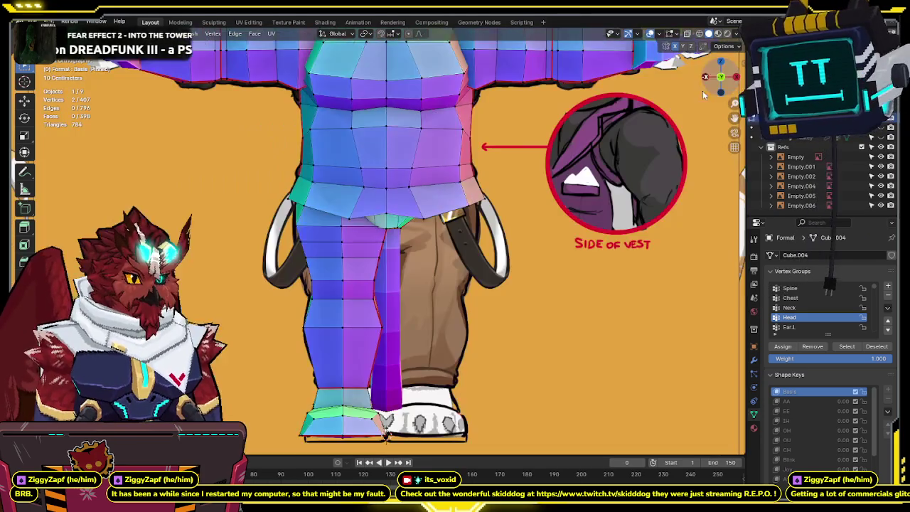
key("shift+z")
key("shift+z")
key("shift+z")
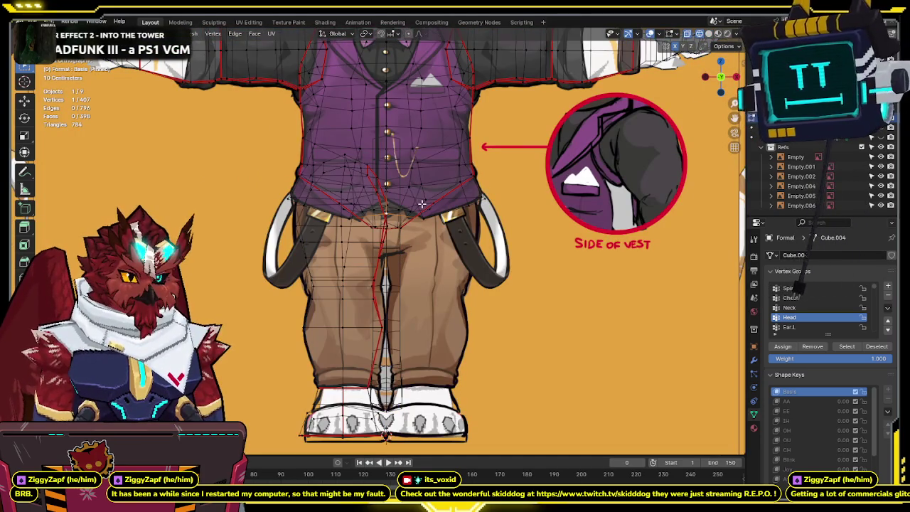
key("shift+z")
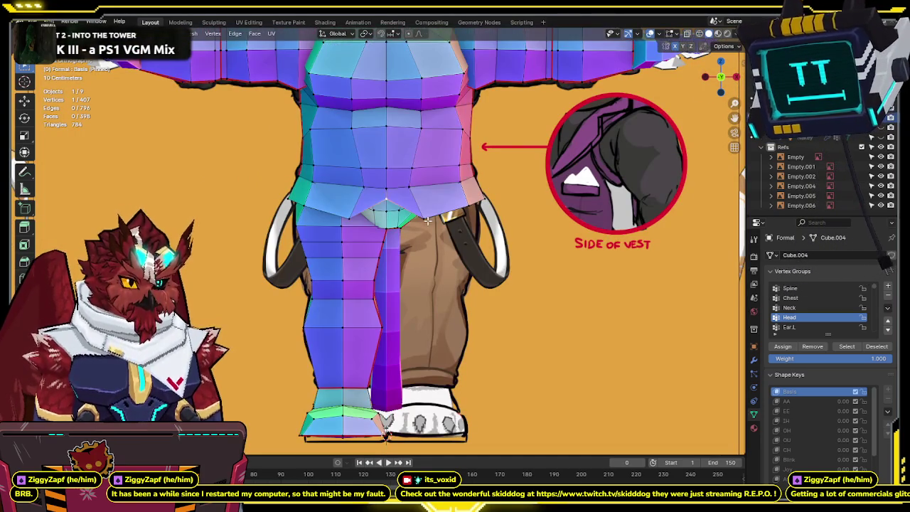
key("shift+z")
key("shift+z")
mouse_move(436, 221)
middle_mouse_down()
mouse_move(443, 188)
mouse_move(562, 187)
mouse_move(473, 192)
mouse_move(540, 175)
mouse_move(524, 209)
mouse_move(481, 223)
middle_mouse_up()
Return the outfit mesh to Object Mode in the front view.
key("ctrl+Tab")
left_click(500, 183)
scroll(482, 223, "down", 5)
key("KP_1")
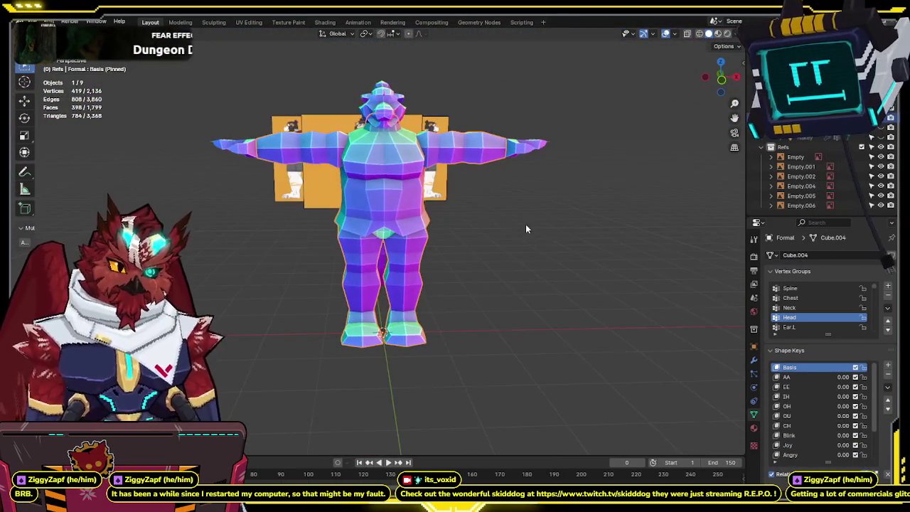
key("KP_5")
scroll(465, 228, "up", 4)
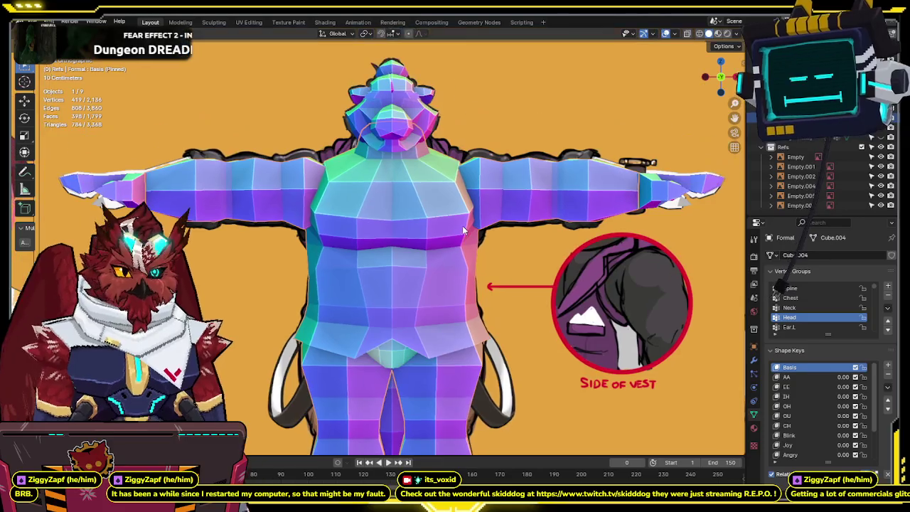
key("alt+z")
middle_click_drag(457, 224, 445, 199, "shift")
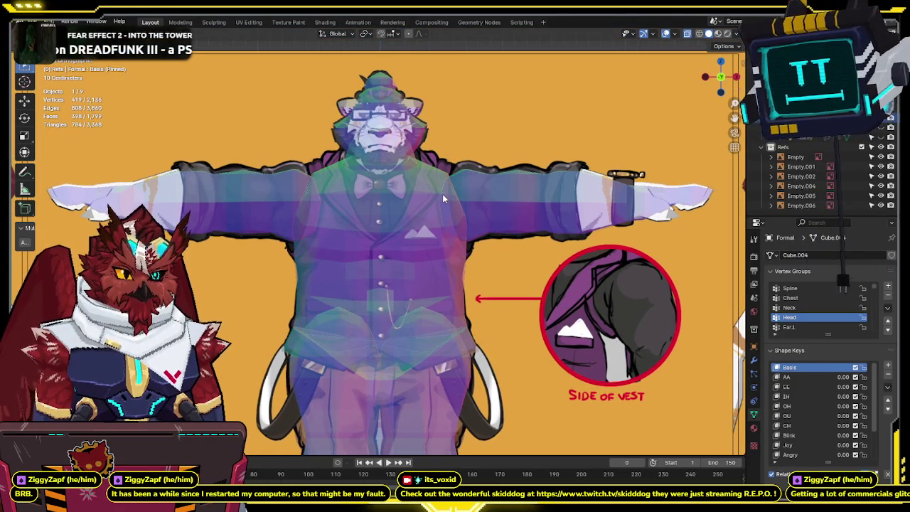
key("alt+z")
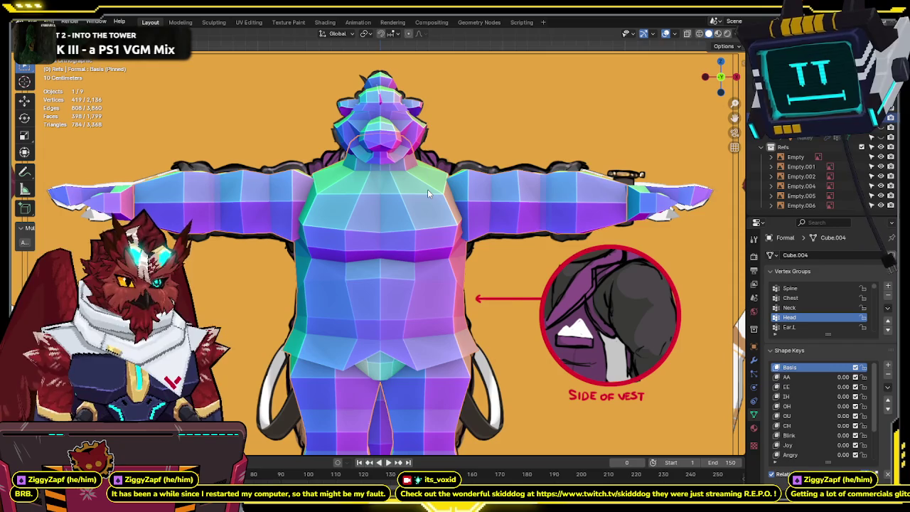
key("Tab")
key("alt+z")
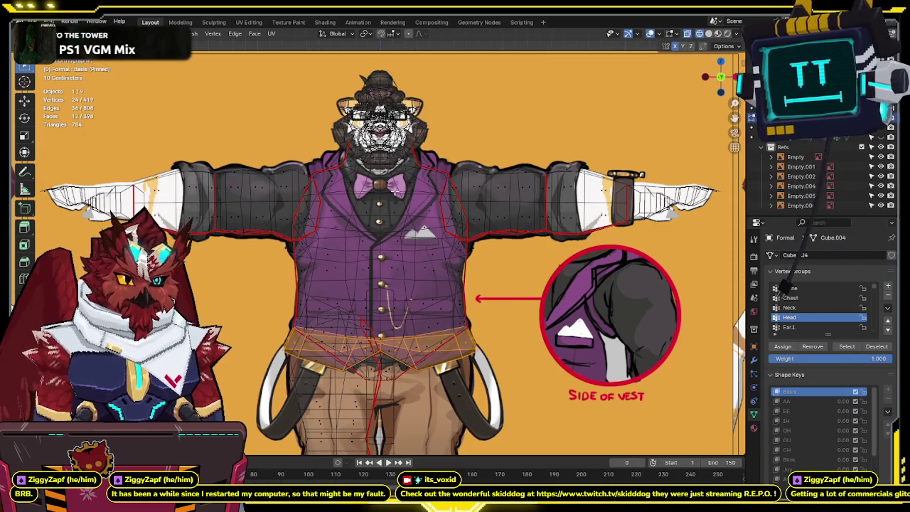
left_click(395, 186)
key("l")
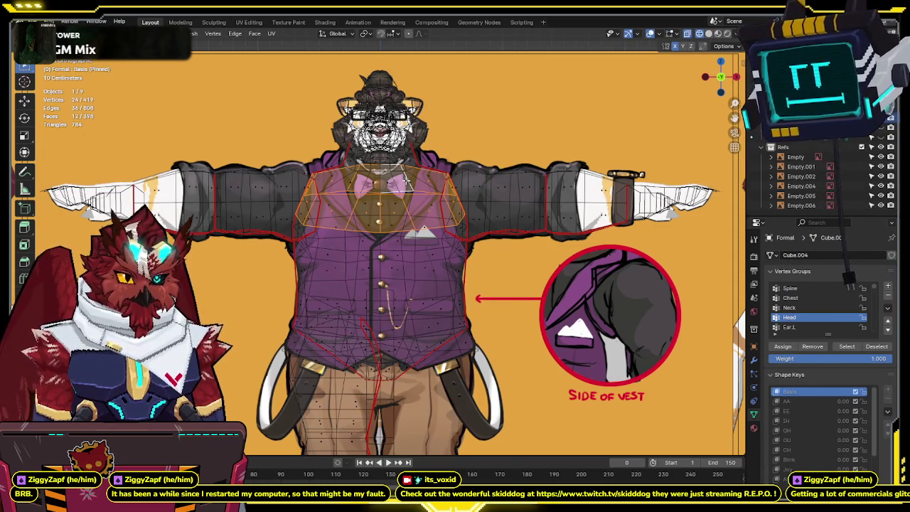
left_click(409, 181)
key("l")
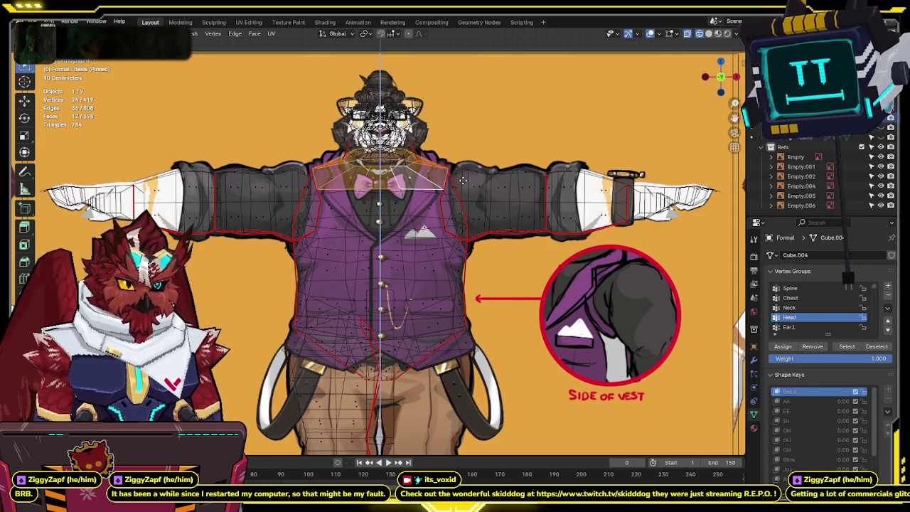
key("Tab")
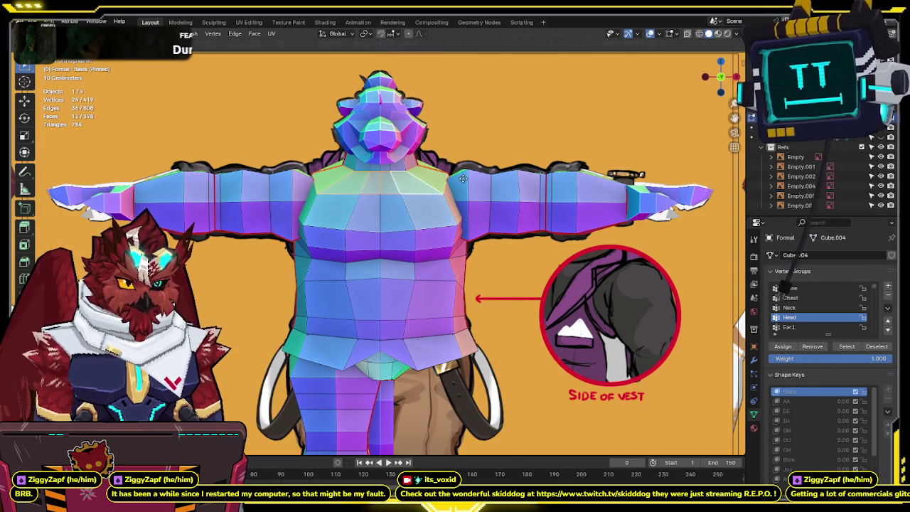
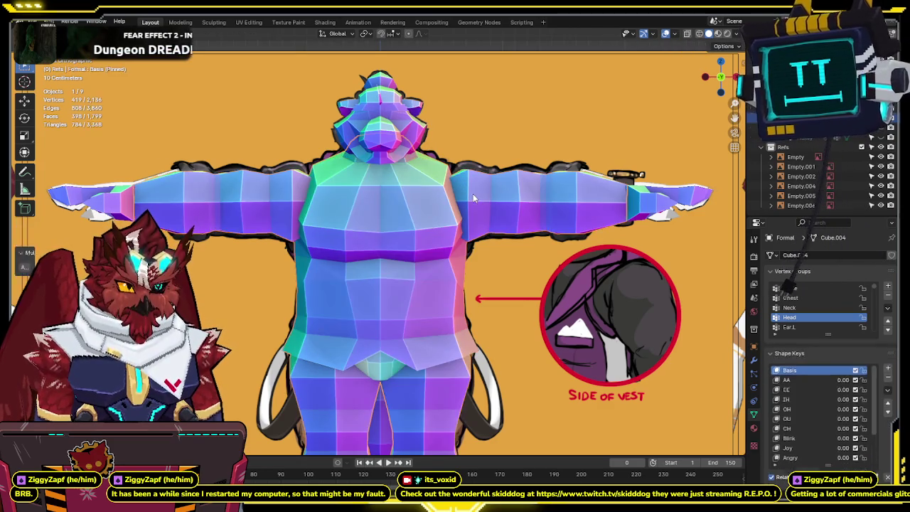
Compare the bear mesh against the vest reference in front and side views using X-ray and wireframe.
key("alt+z")
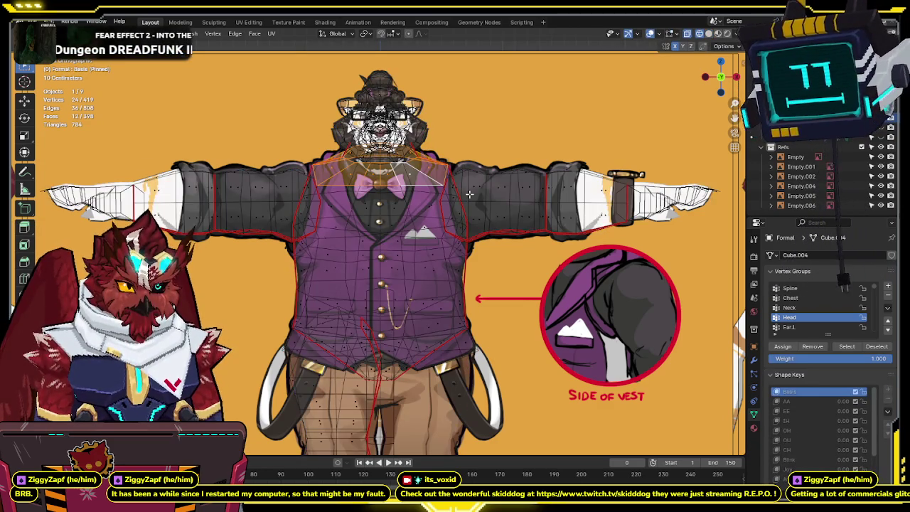
key("alt+z")
key("alt+z")
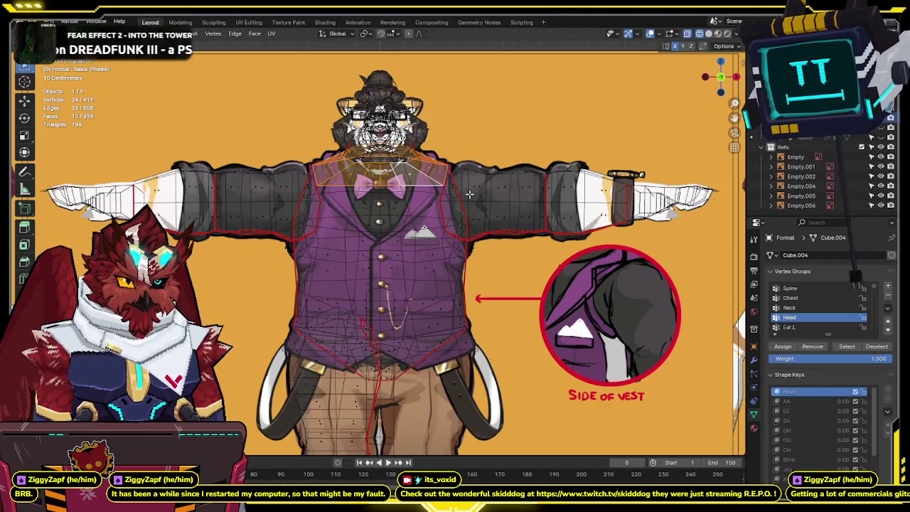
key("alt+z")
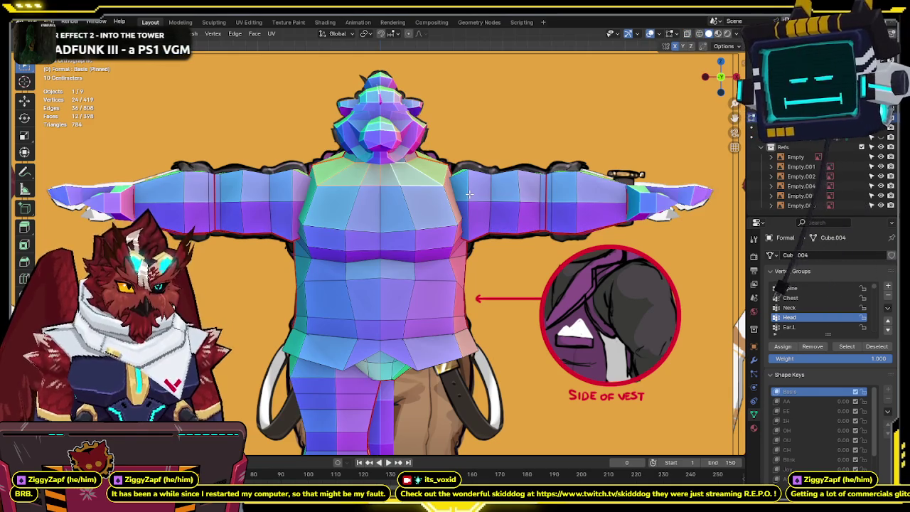
key("KP_3")
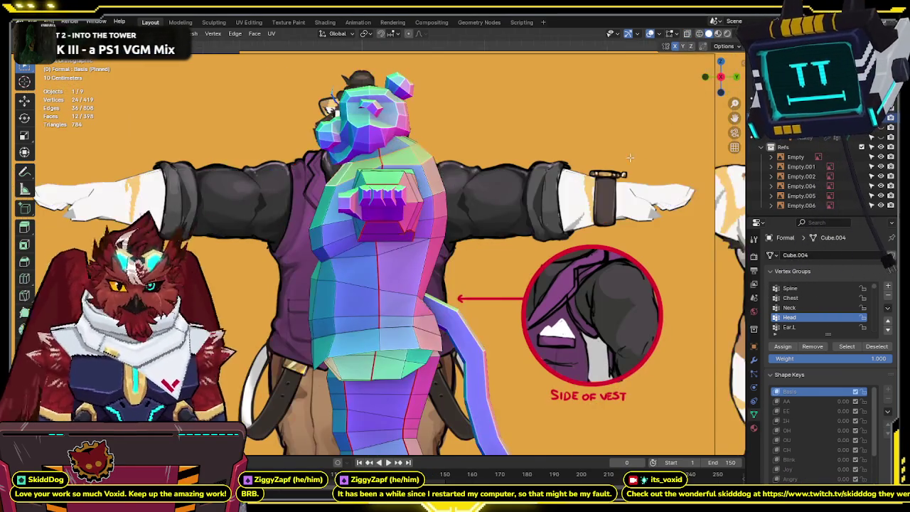
middle_click_drag(476, 200, 457, 210, "shift")
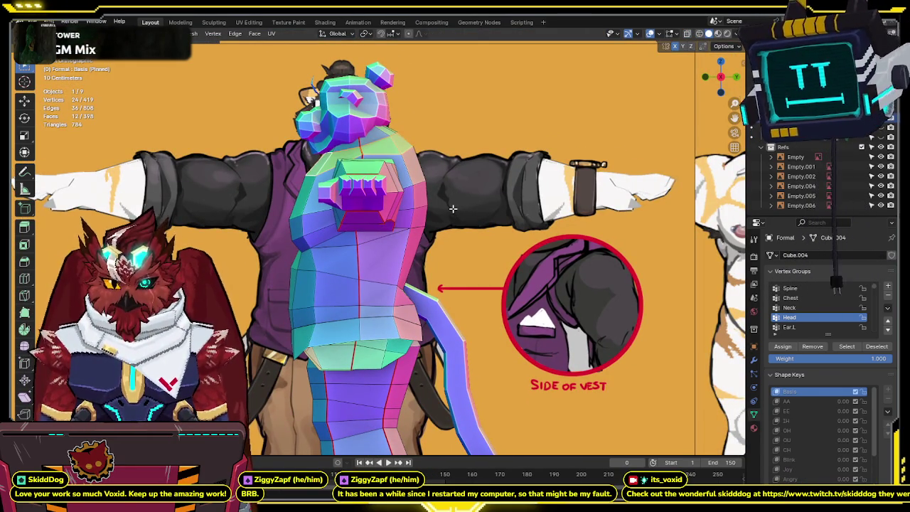
key("shift+z")
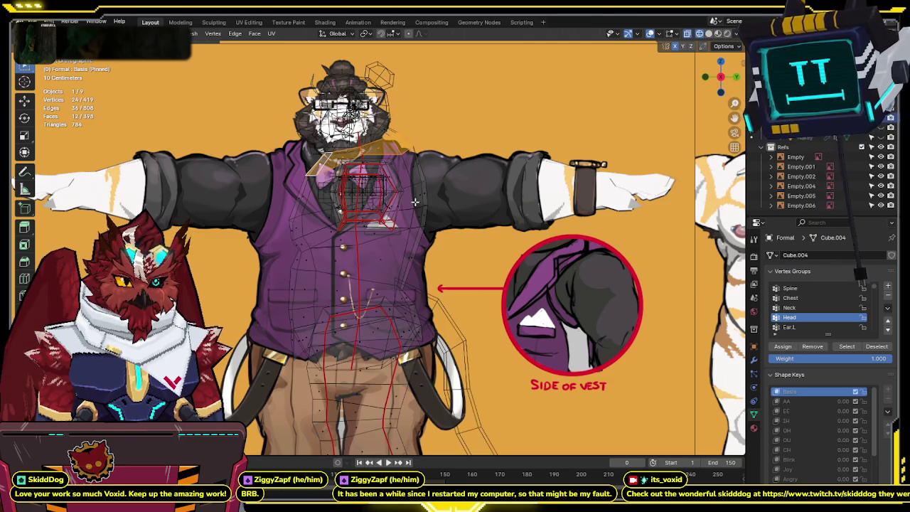
key("shift+z")
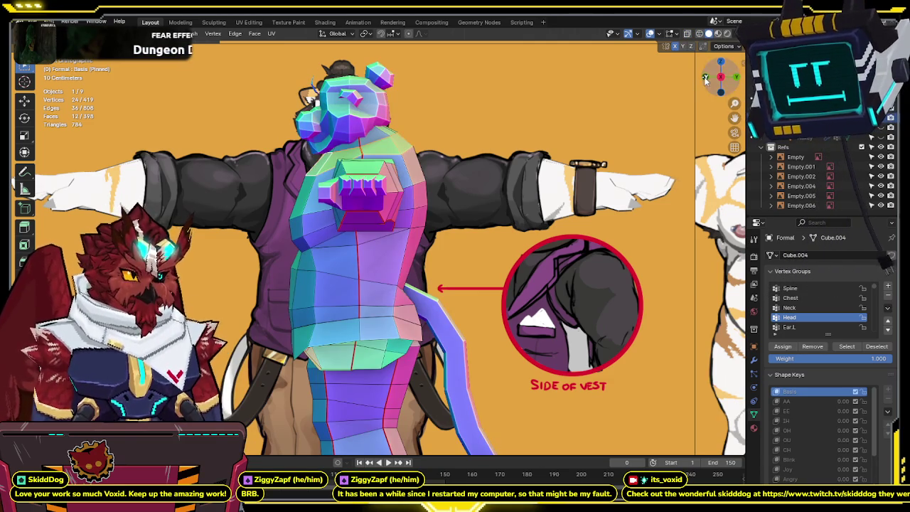
key("KP_1")
key("shift+z")
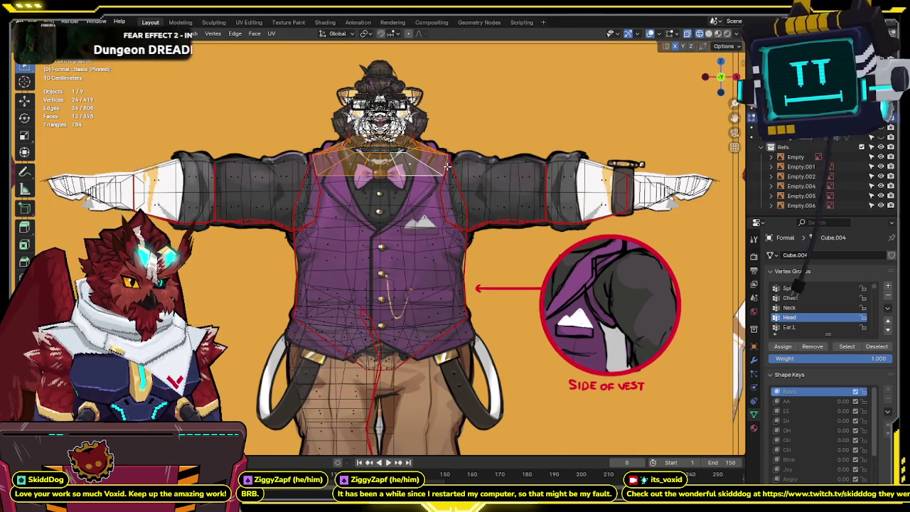
key("shift+z")
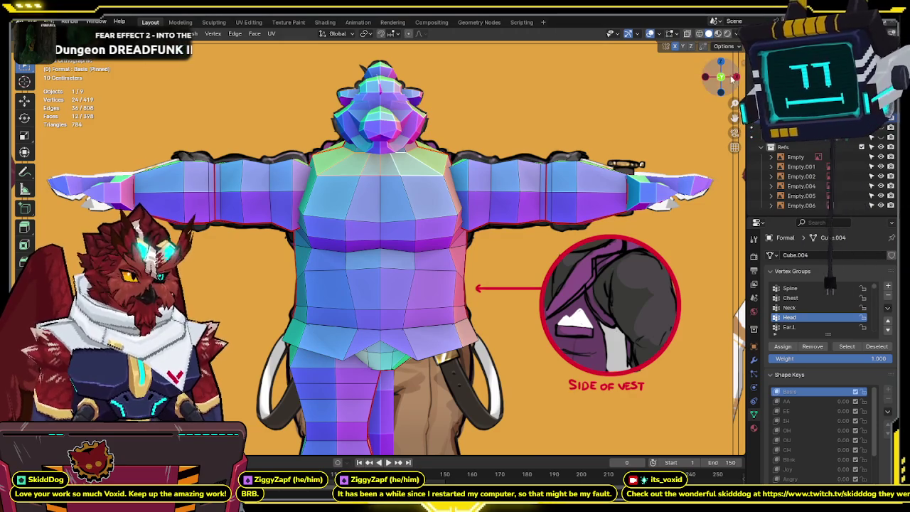
scroll(370, 206, "up", 2)
key("shift+z")
scroll(370, 206, "up", 3)
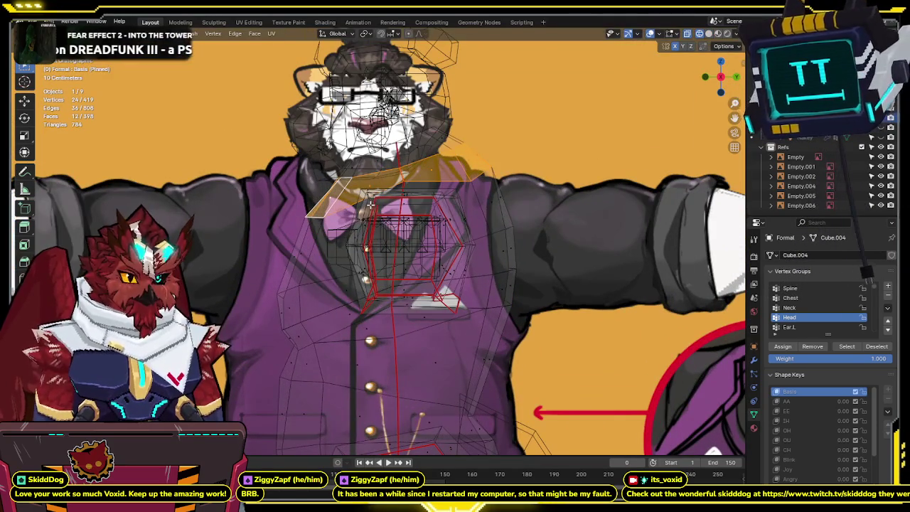
Move the selected neck faces near the bow tie to follow the vest collar.
key("shift+z")
key("shift+z")
left_click_drag(371, 206, 362, 203)
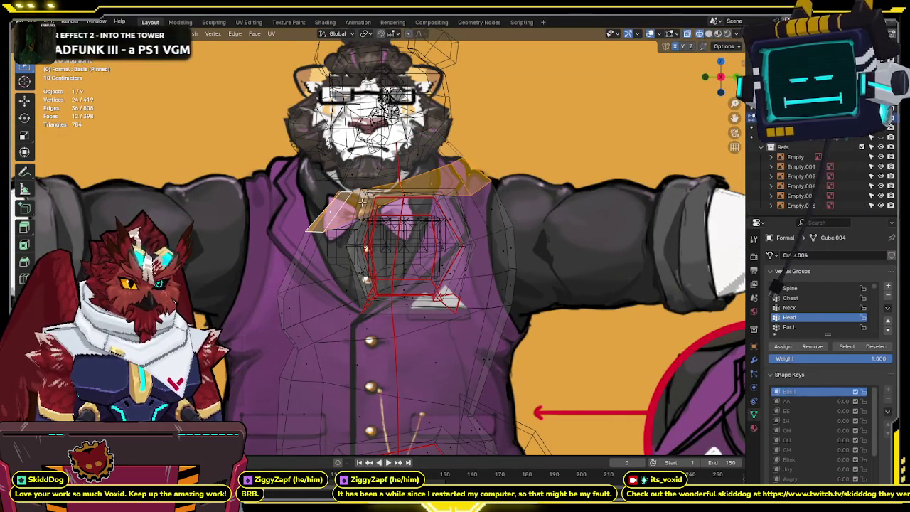
left_click(709, 76)
left_click(709, 76)
key("g")
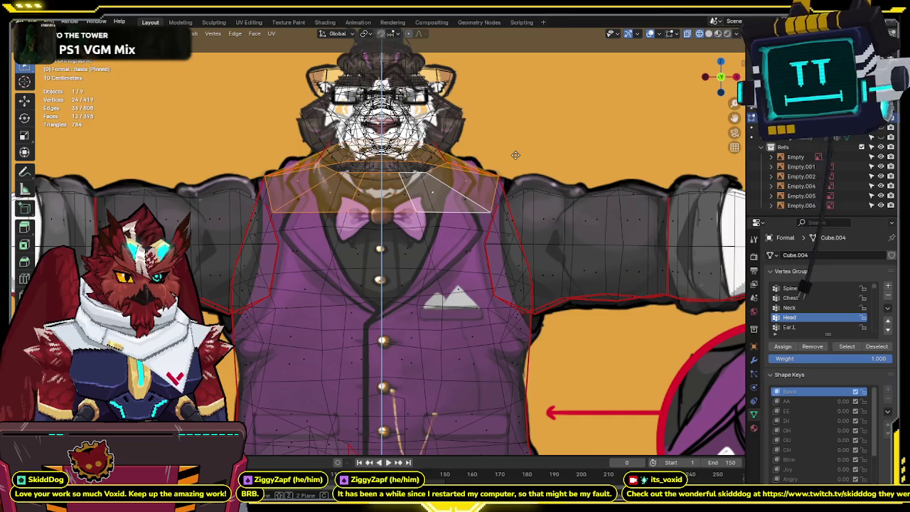
left_click(529, 151)
Select a single neck vertex and inspect it in wireframe perspective.
key("shift+z")
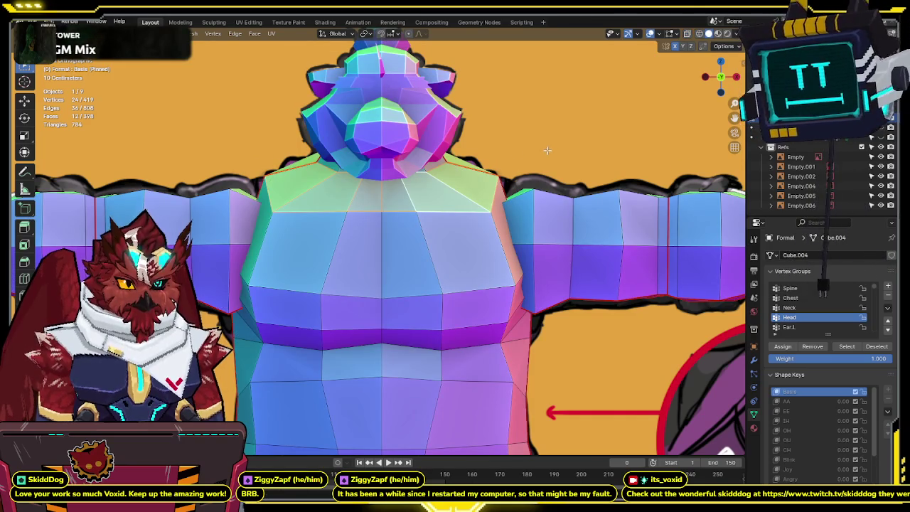
left_click(423, 173)
key("shift+z")
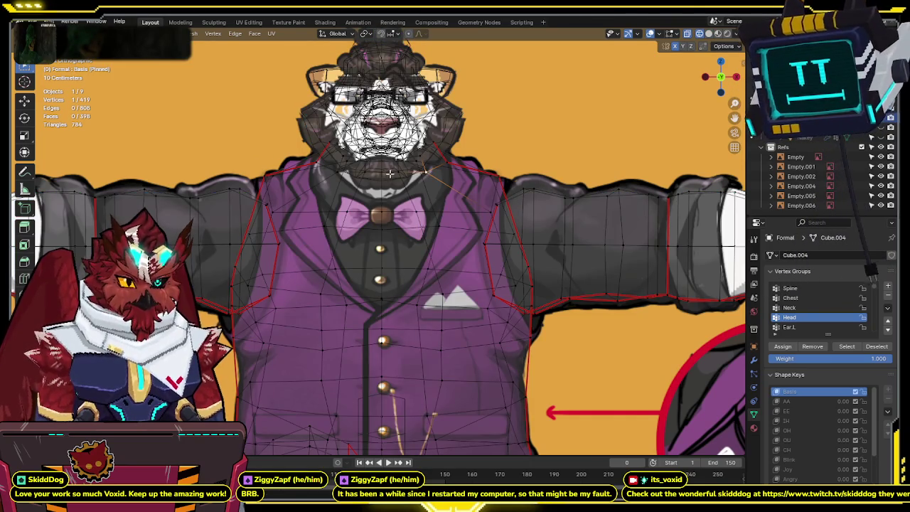
mouse_move(422, 174)
middle_mouse_down()
mouse_move(382, 187)
mouse_move(352, 180)
mouse_move(398, 187)
middle_mouse_up()
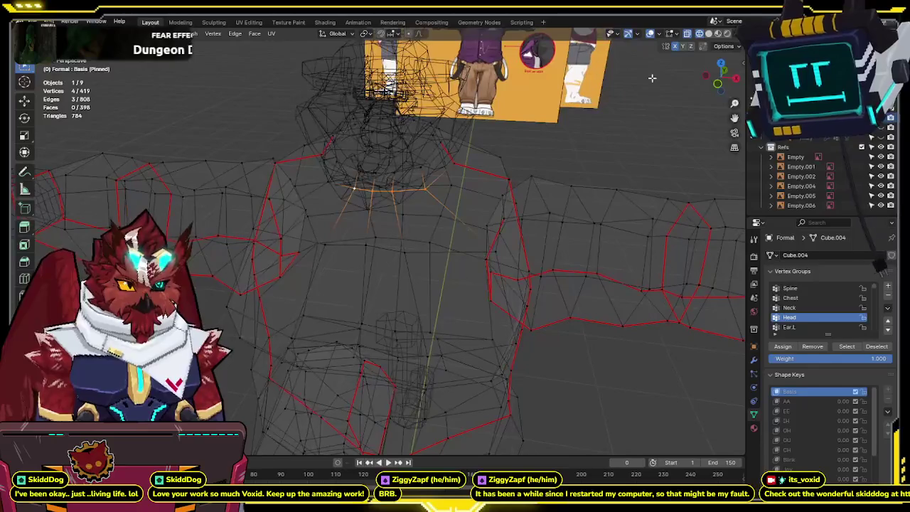
Move the centre collar vertex and its neighbour vertically along Z.
left_click(715, 83)
key("shift+z")
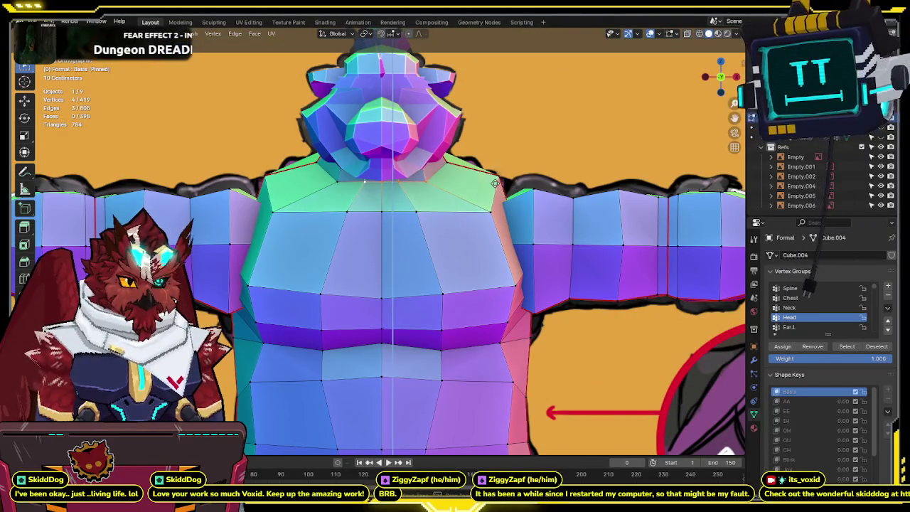
key("shift+z")
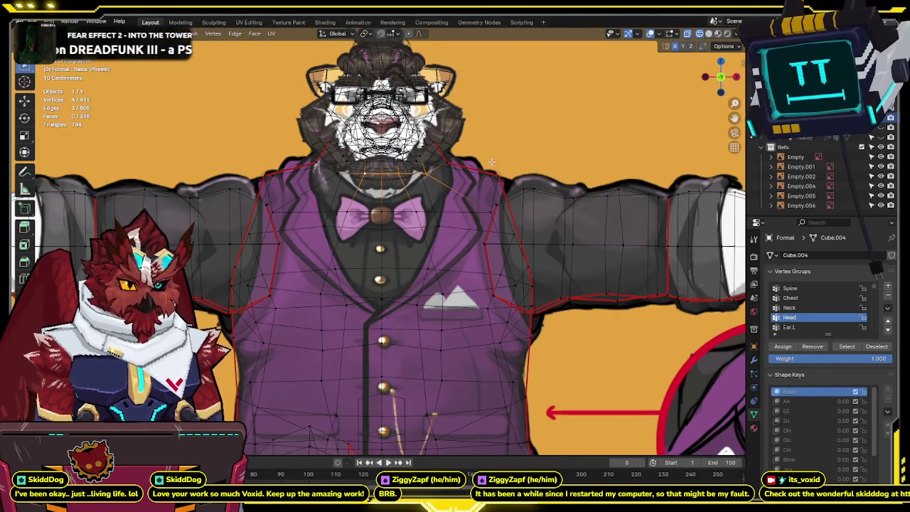
left_click(392, 174)
key("g")
key("z")
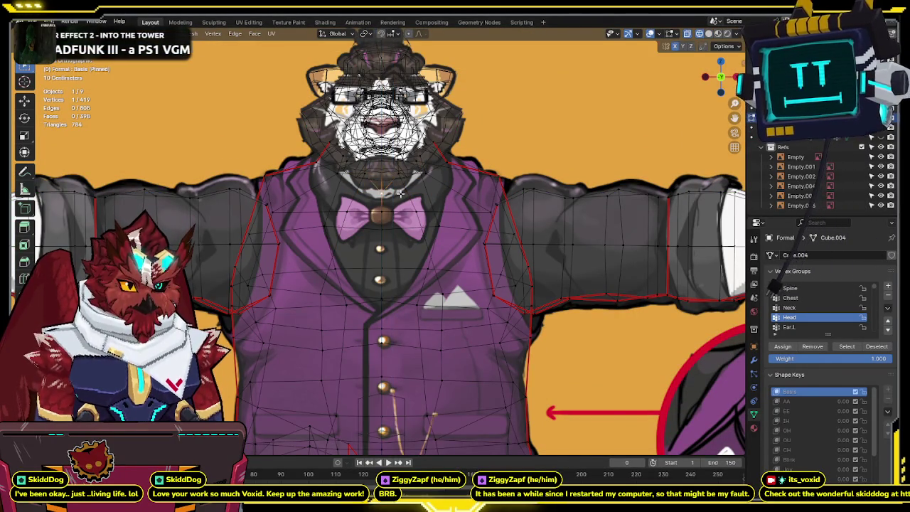
left_click(400, 193)
key("g")
key("z")
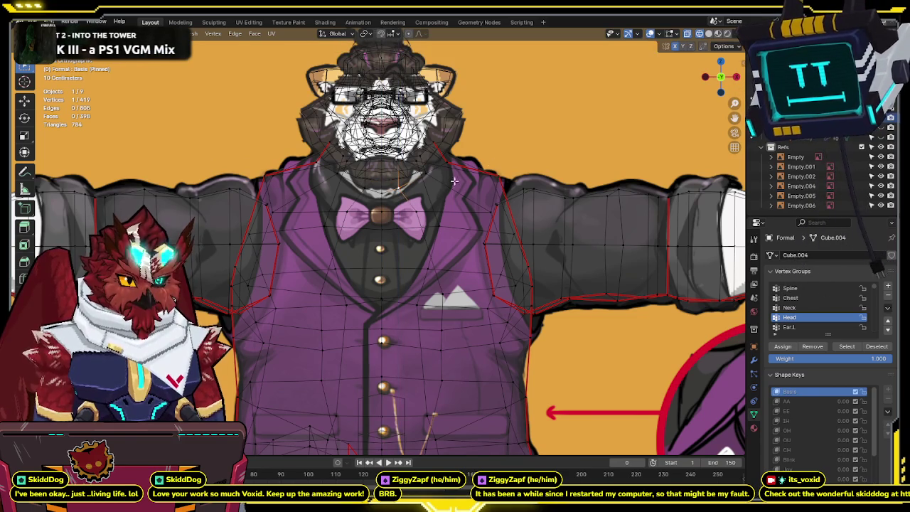
Adjust the scale of the selected collar vertices, viewed at an angle.
middle_click_drag(437, 190, 367, 193)
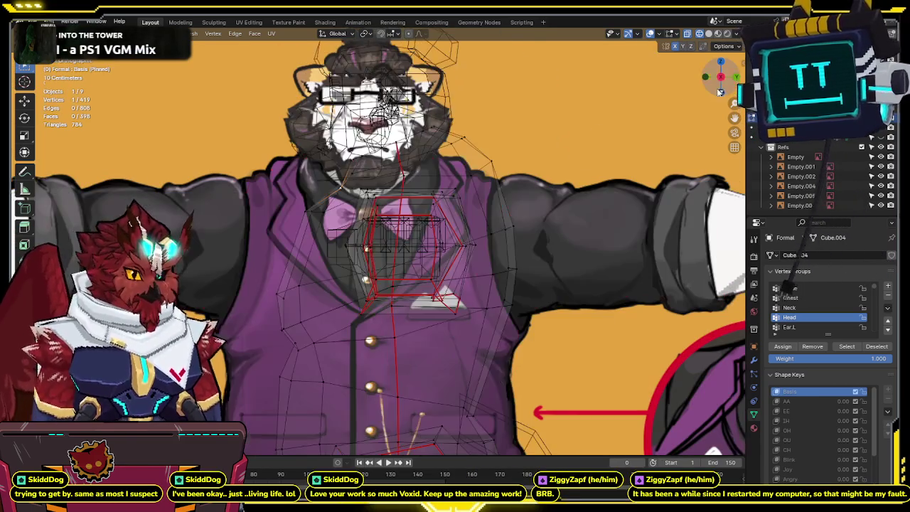
left_click(330, 190, "shift")
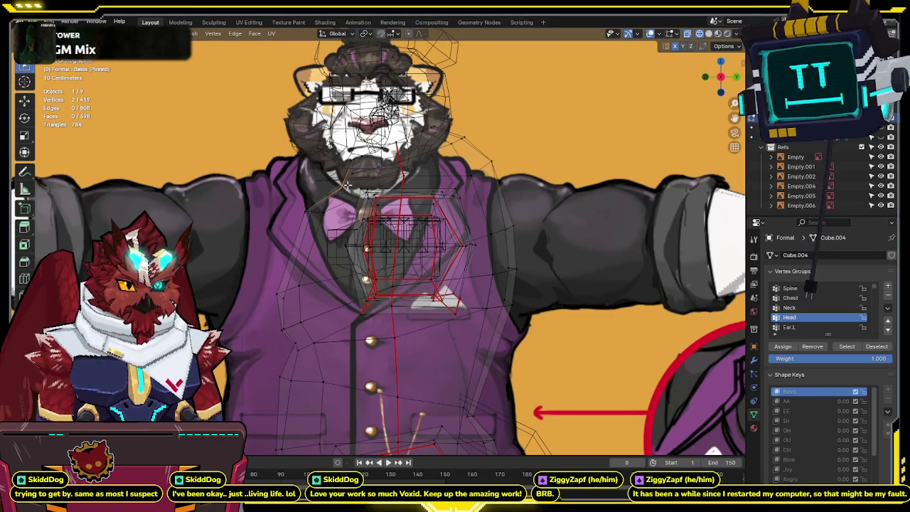
key("s")
key("Escape")
left_click(346, 188)
key("s")
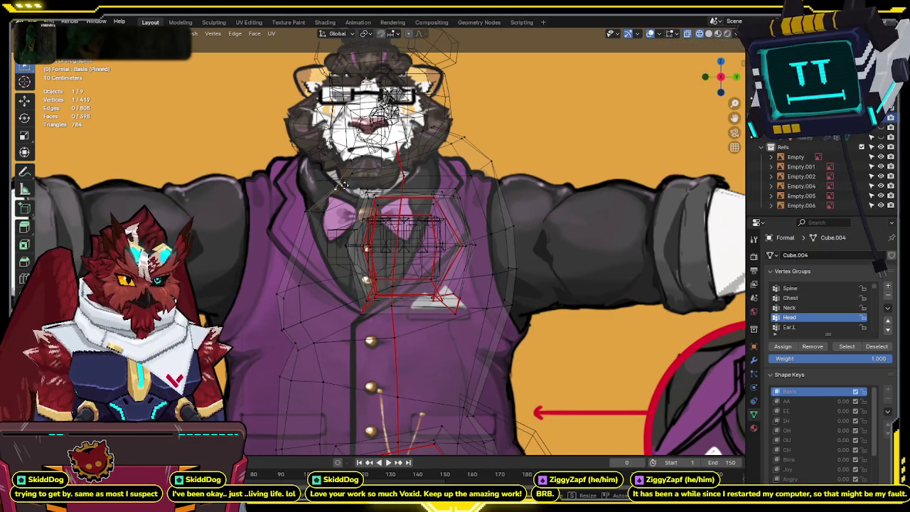
key("Escape")
Scale the selected neck geometry to match the front reference.
mouse_move(321, 150)
middle_mouse_down()
mouse_move(438, 160)
mouse_move(509, 135)
middle_mouse_up()
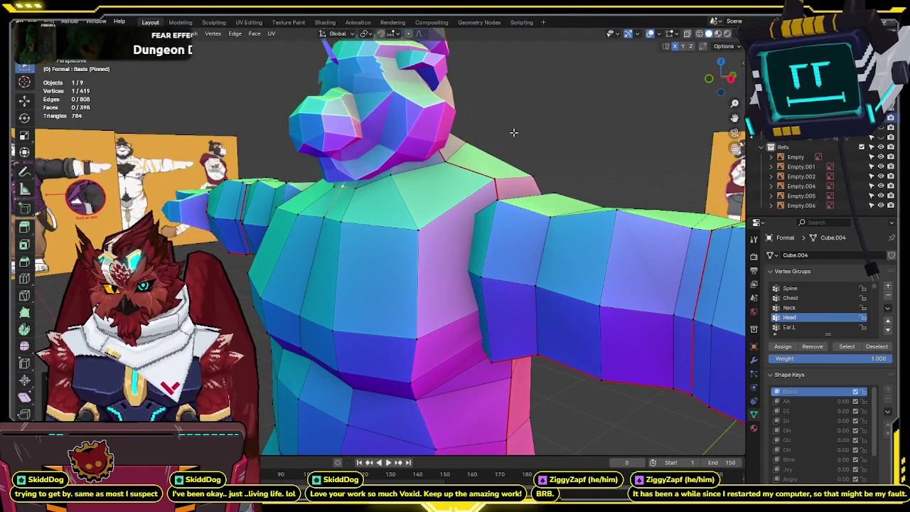
middle_click_drag(559, 122, 440, 160)
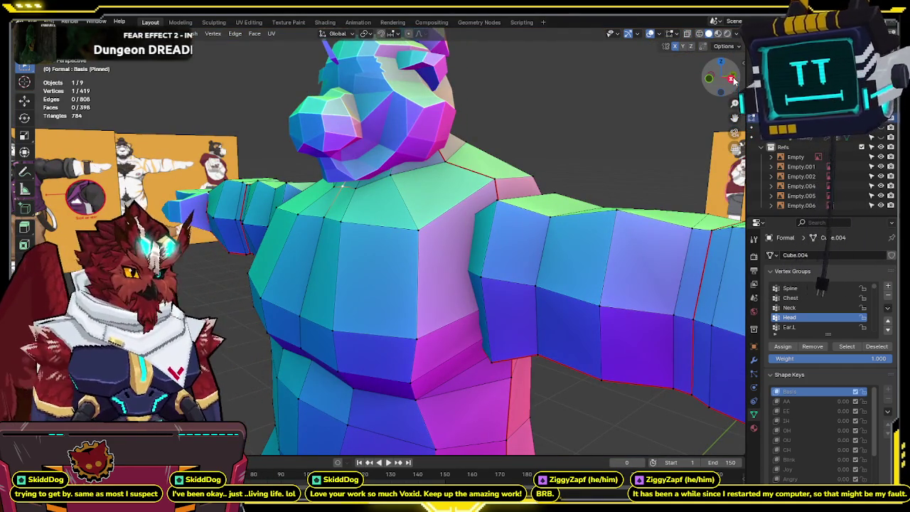
key("KP_1")
key("alt+z")
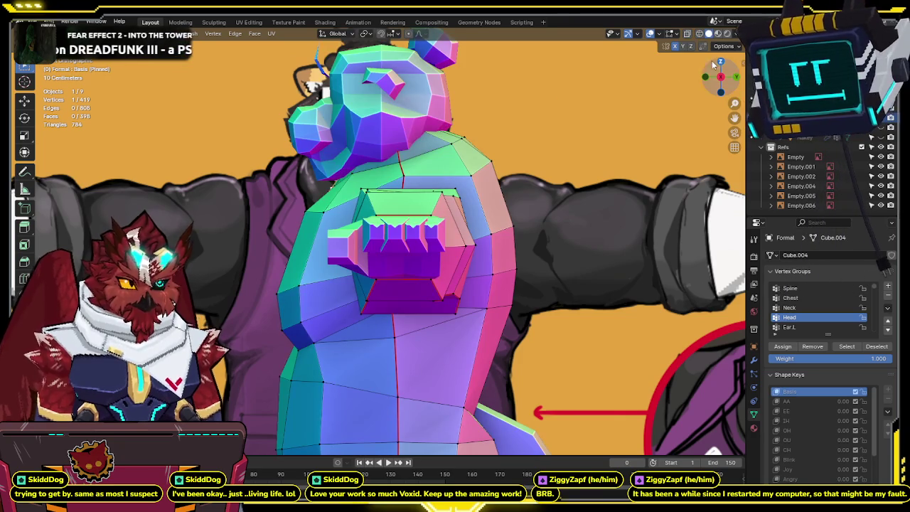
key("KP_1")
key("shift+z")
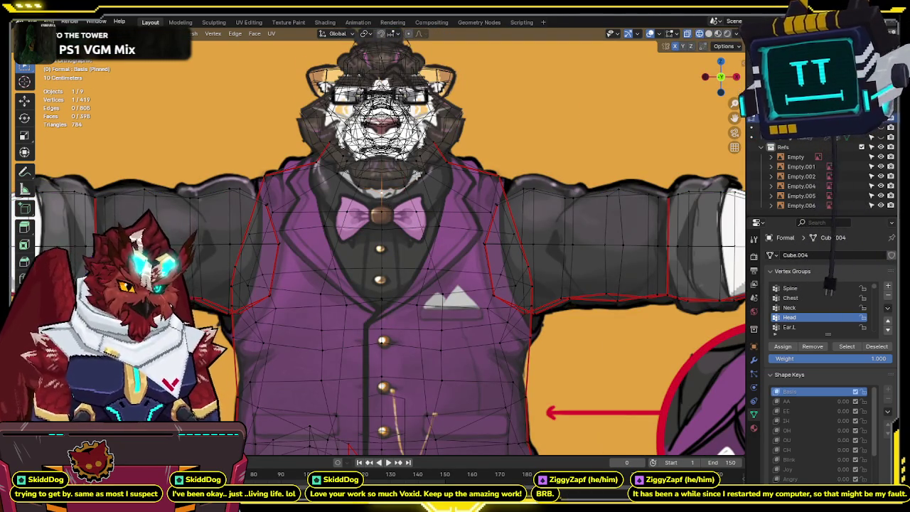
key("alt+z")
key("s")
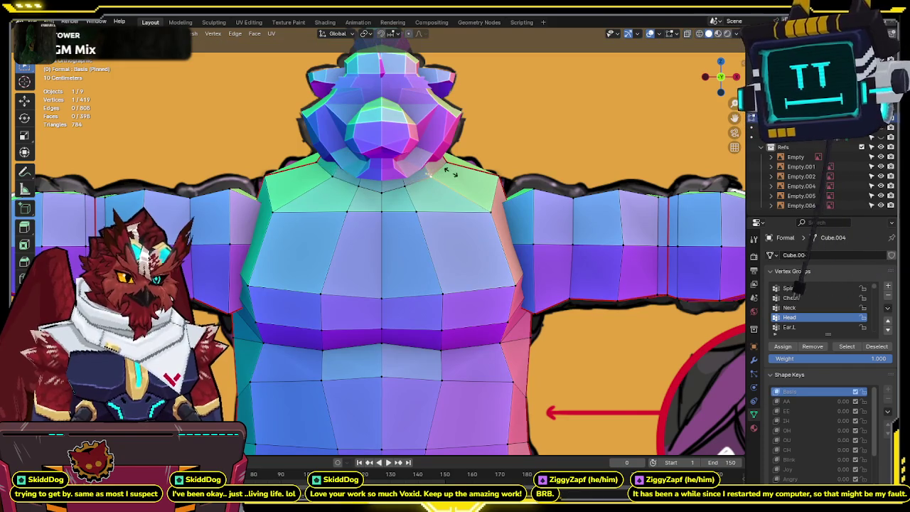
left_click(450, 172)
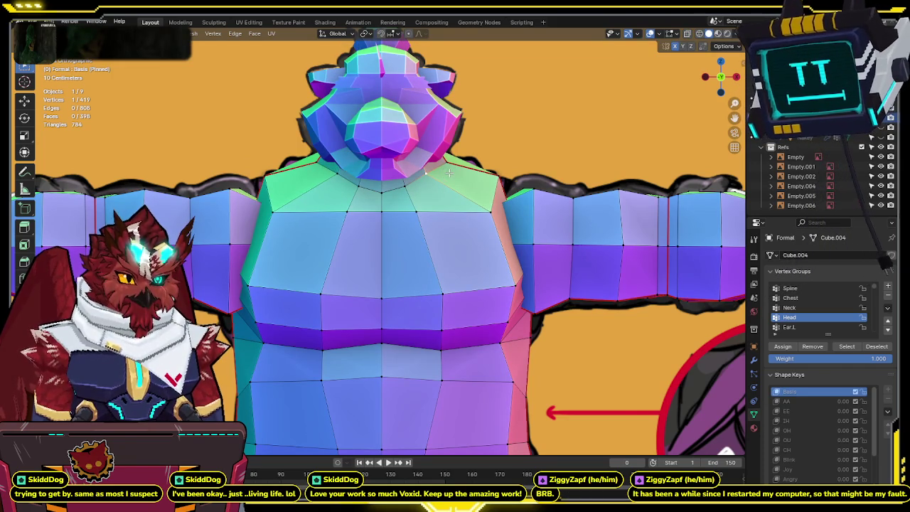
Slide the neck vertex along X so the collar edge follows the reference outline.
key("alt+z")
key("alt+z")
key("alt+z")
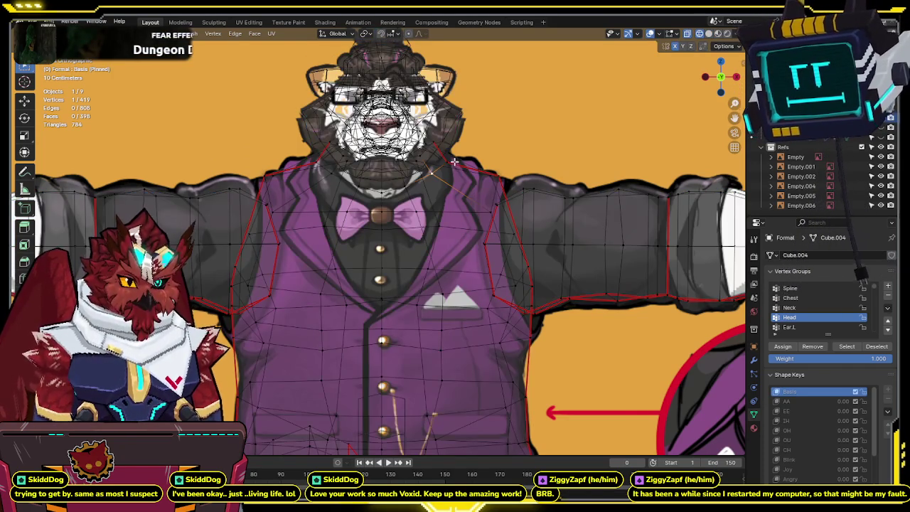
key("alt+z")
key("alt+z")
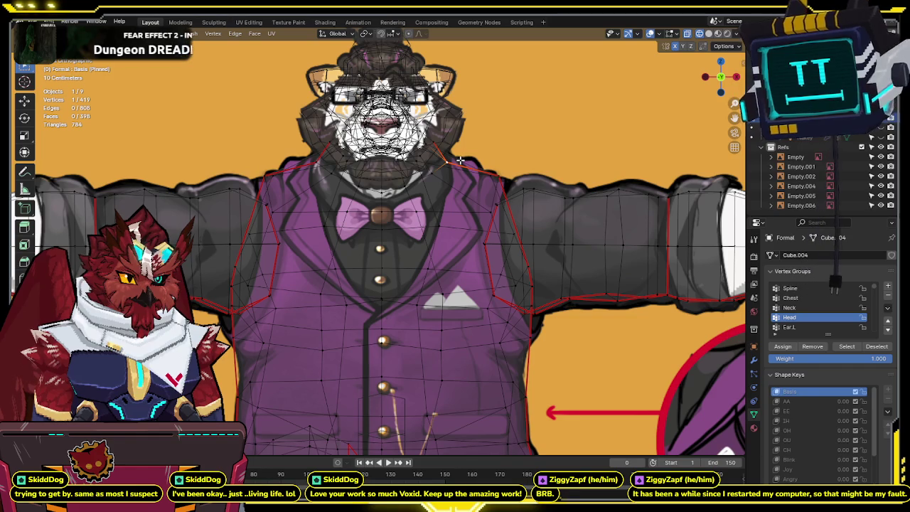
key("g")
key("x")
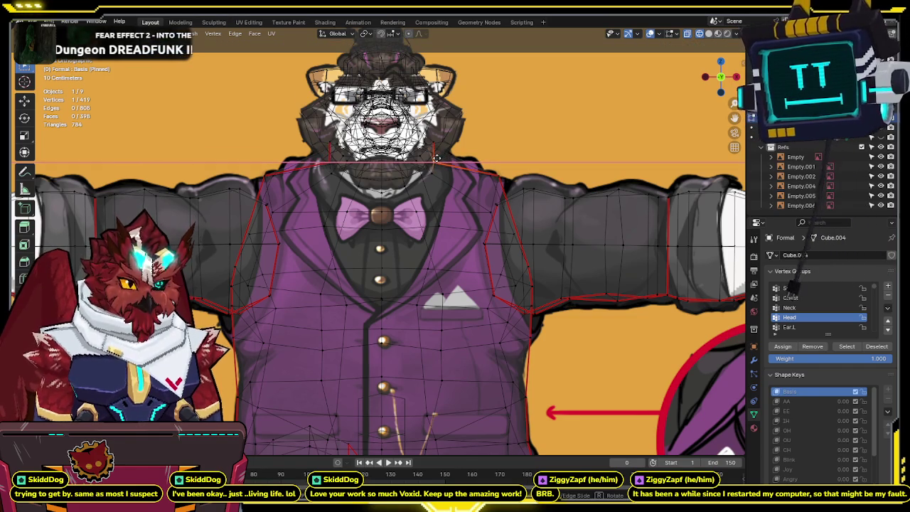
left_click(437, 157)
key("alt+z")
mouse_move(437, 158)
middle_mouse_down()
mouse_move(390, 175)
mouse_move(343, 175)
mouse_move(429, 158)
mouse_move(464, 163)
mouse_move(468, 148)
mouse_move(459, 174)
middle_mouse_up()
key("alt+z")
key("alt+z")
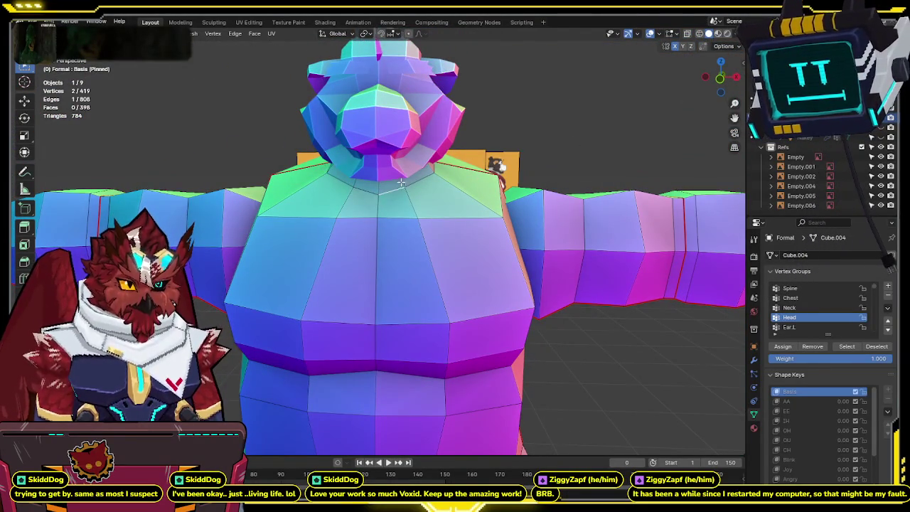
Select the torso with Ctrl+L and run Merge by Distance on it.
mouse_move(402, 183)
middle_mouse_down()
mouse_move(331, 177)
mouse_move(502, 157)
mouse_move(463, 155)
mouse_move(425, 171)
middle_mouse_up()
key("alt+z")
key("alt+z")
scroll(425, 173, "down", 3)
middle_click_drag(418, 238, 462, 221)
key("ctrl+l")
key("F3")
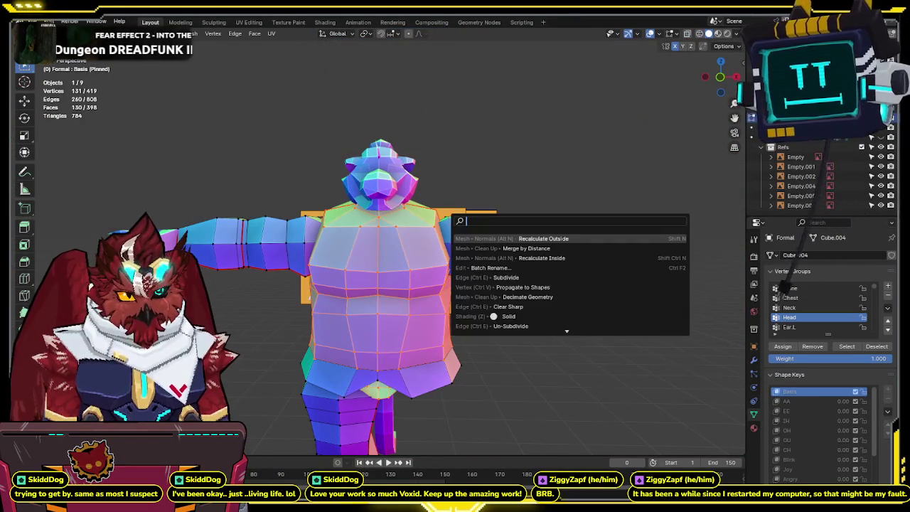
left_click(533, 248)
Clear the selection and check the front orthographic view against the reference.
middle_click_drag(533, 248, 519, 315)
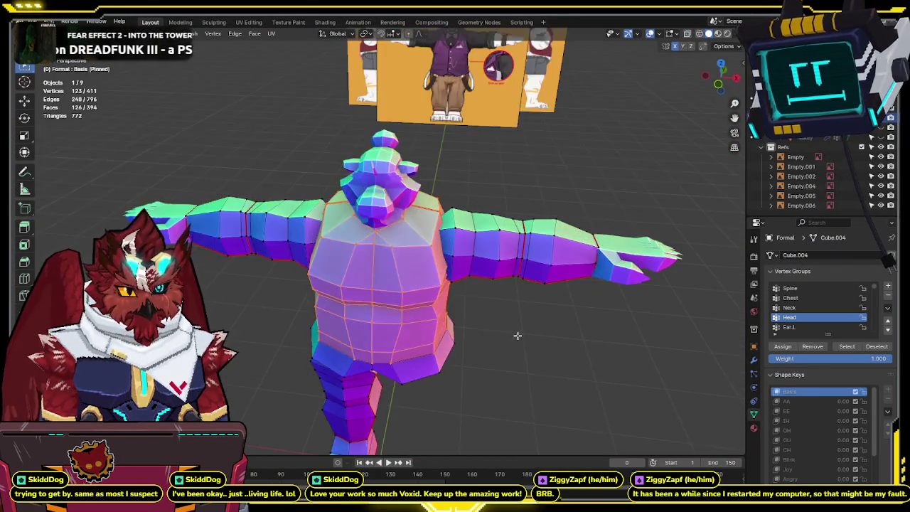
key("alt+a")
key("KP_1")
key("KP_5")
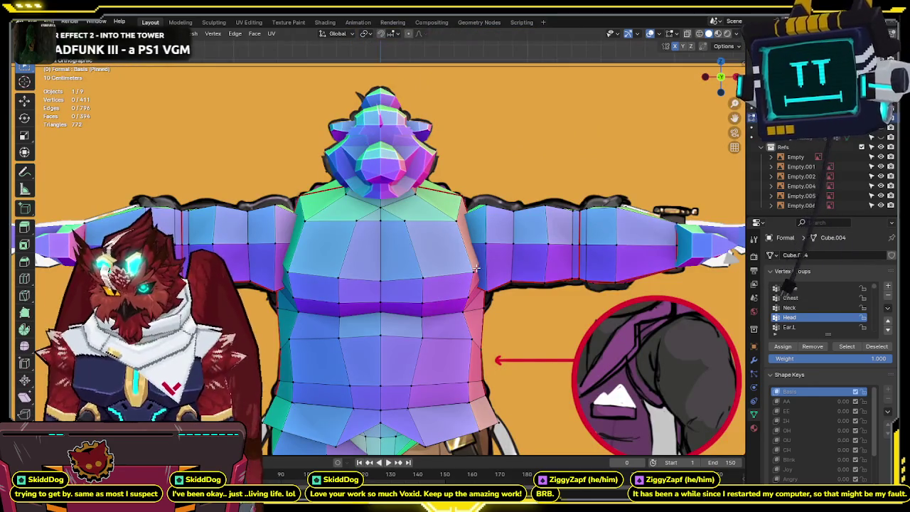
middle_click_drag(475, 269, 452, 273, "shift")
key("alt+z")
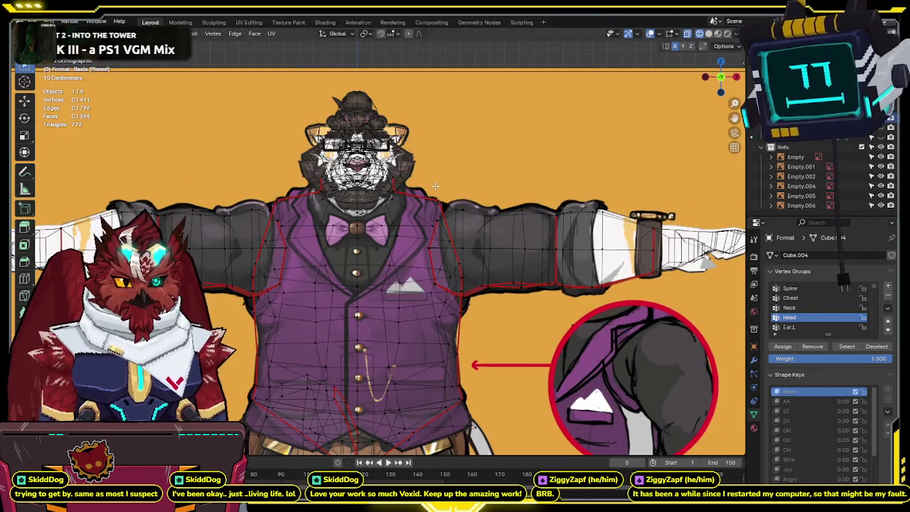
key("alt+z")
middle_click_drag(376, 207, 348, 194)
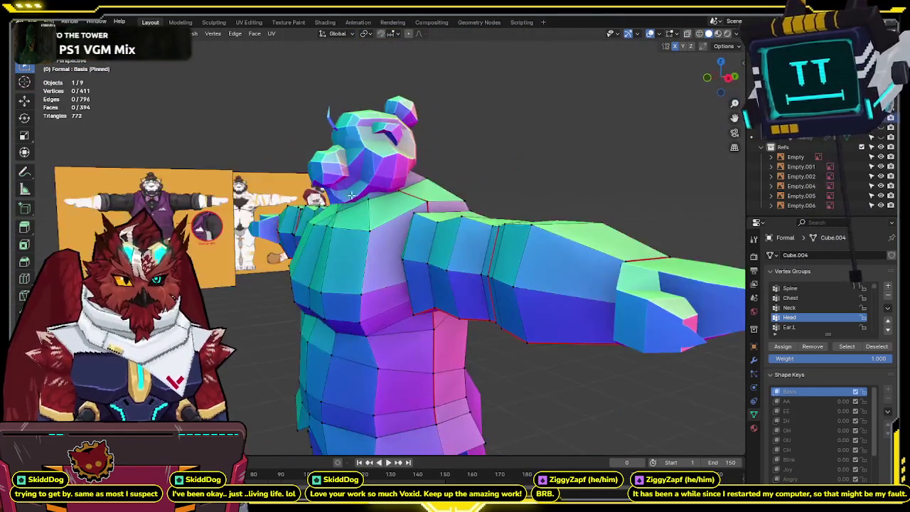
left_click(720, 89)
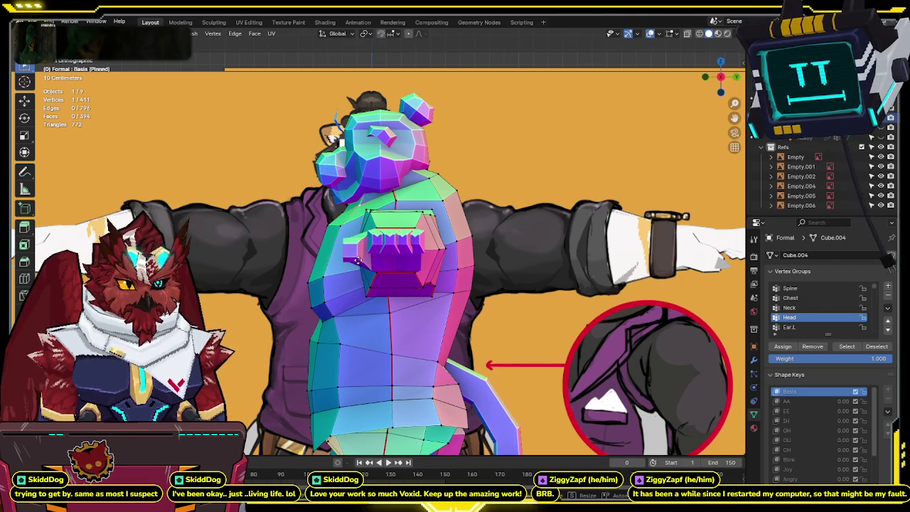
key("shift+z")
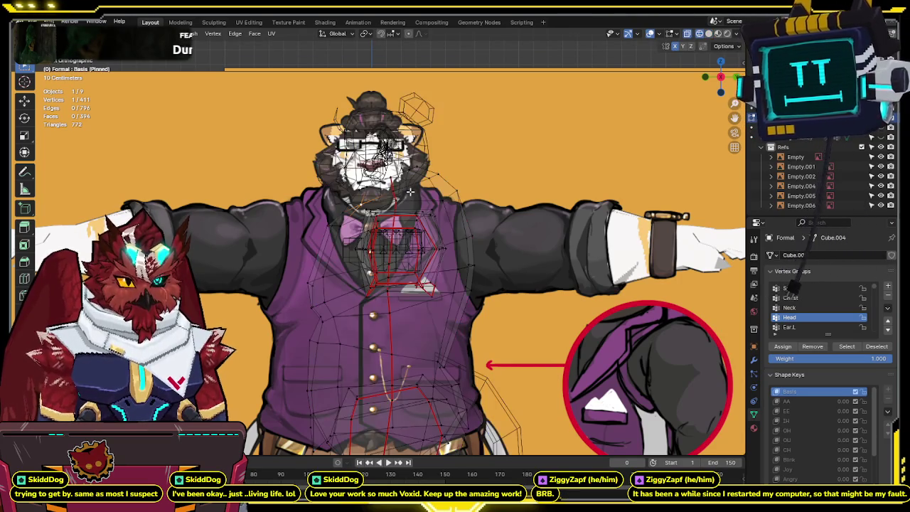
key("shift+z")
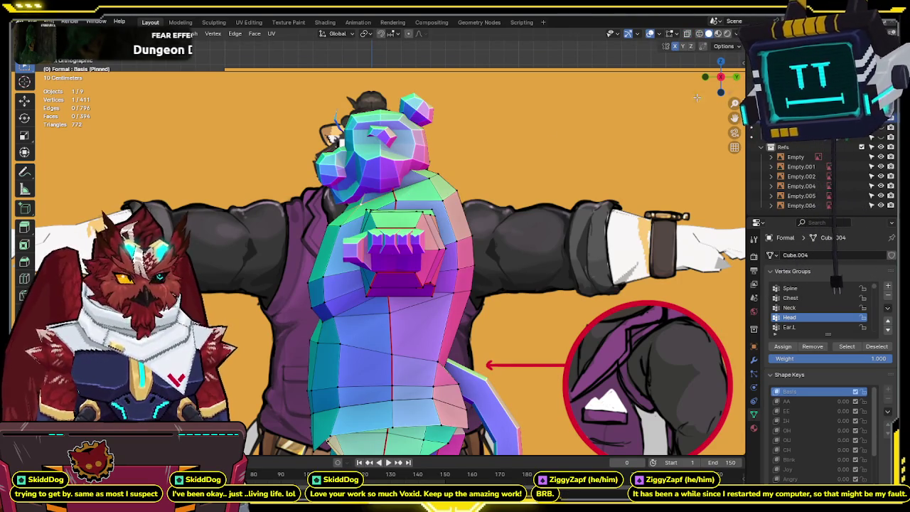
key("KP_1")
key("shift+z")
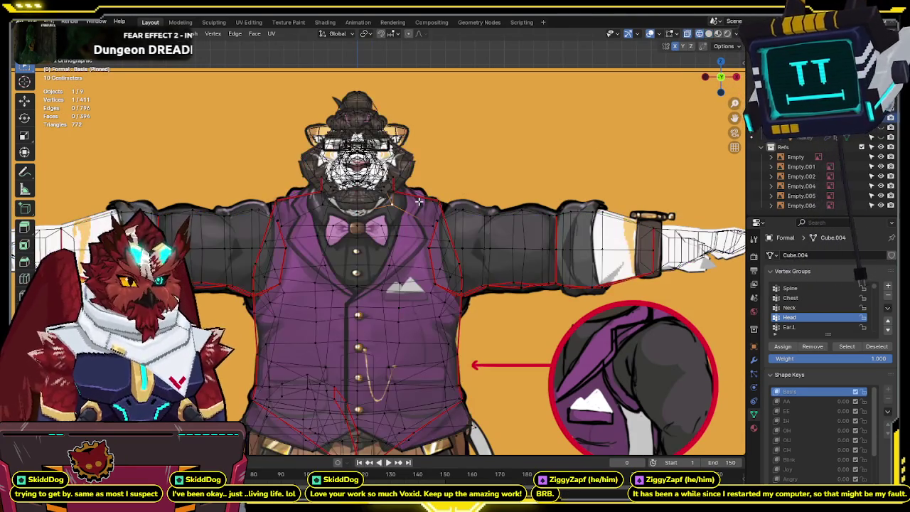
Move the neck geometry along X, then extrude and scale new neck geometry.
key("g")
key("x")
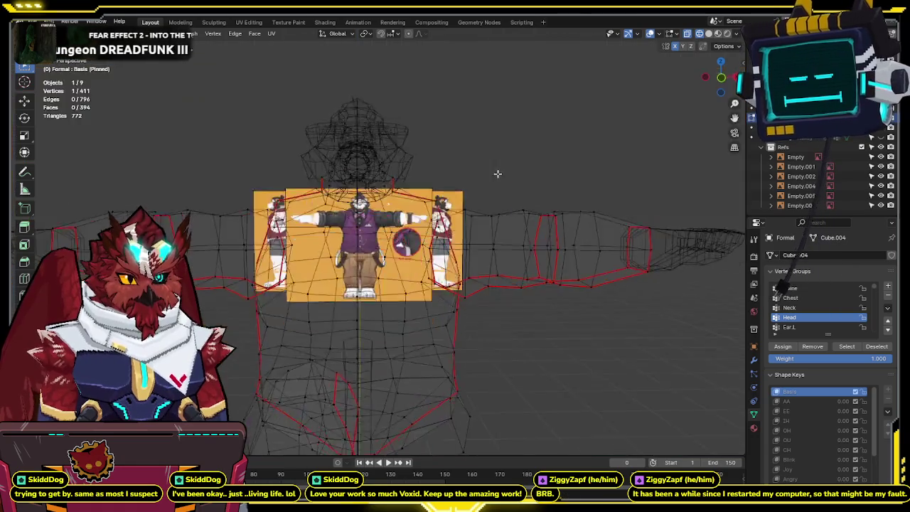
mouse_move(372, 203)
middle_mouse_down()
mouse_move(306, 226)
mouse_move(270, 223)
mouse_move(377, 230)
middle_mouse_up()
key("shift+z")
key("KP_1")
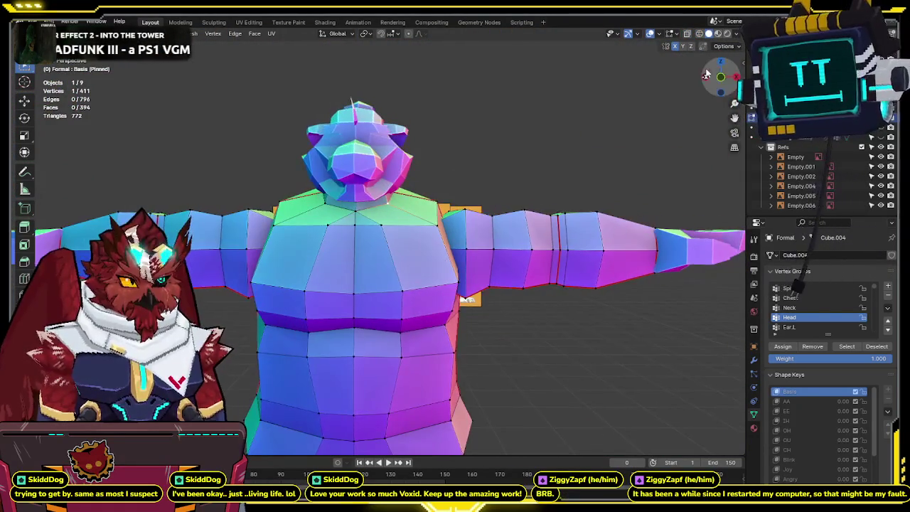
key("shift+z")
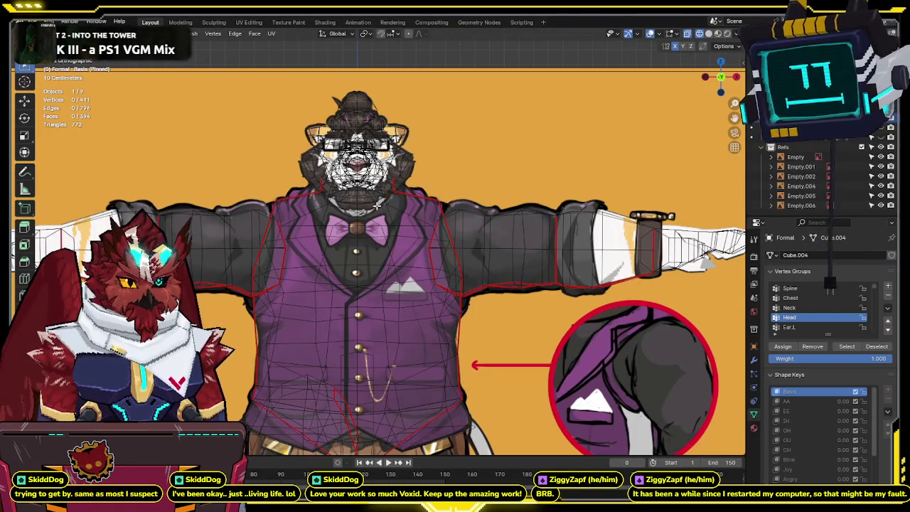
key("e")
key("s")
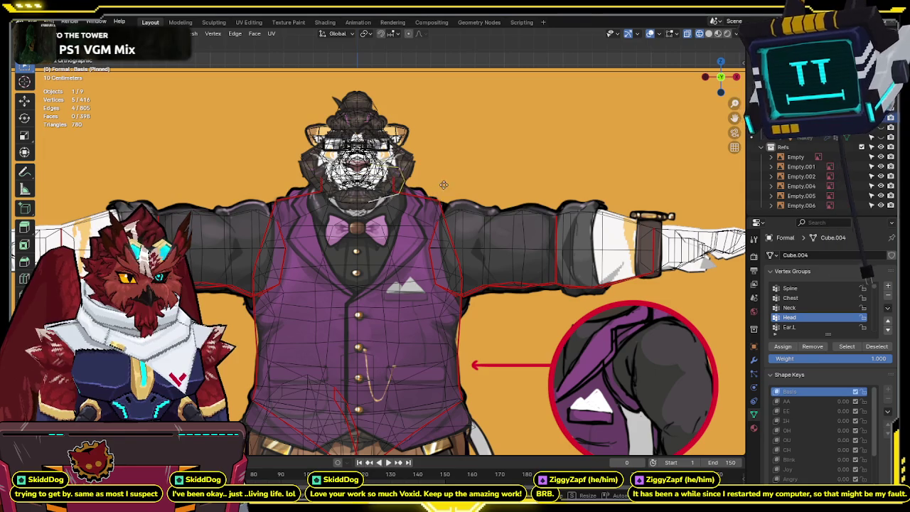
left_click(451, 177)
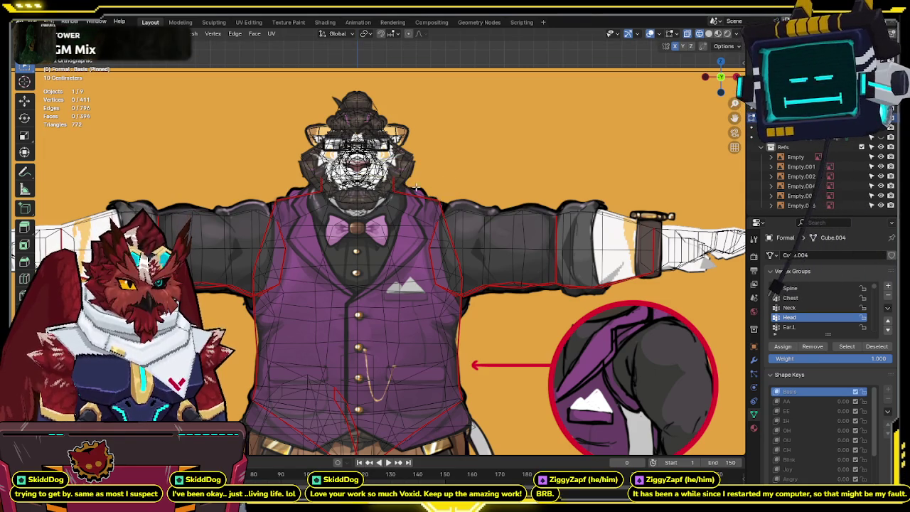
Frame the whole character sheet and exit Edit Mode.
scroll(378, 205, "down", 5)
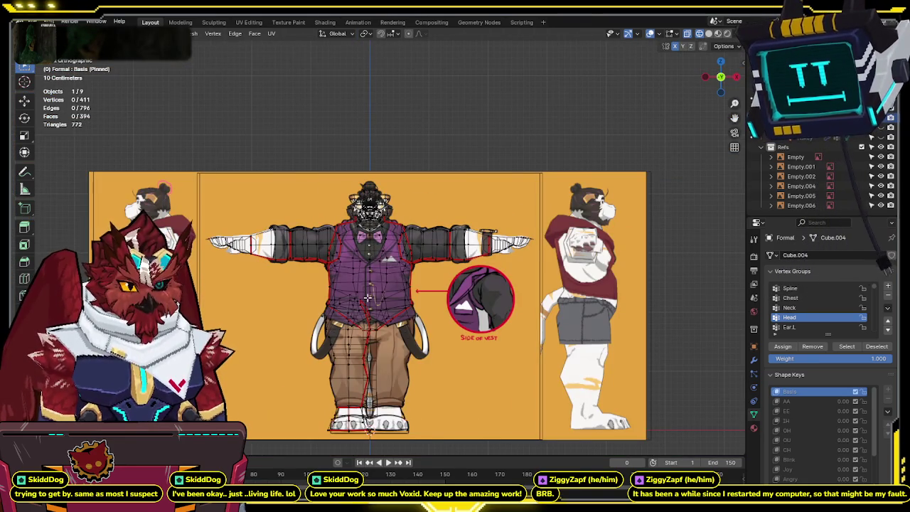
middle_click_drag(365, 322, 372, 244, "shift")
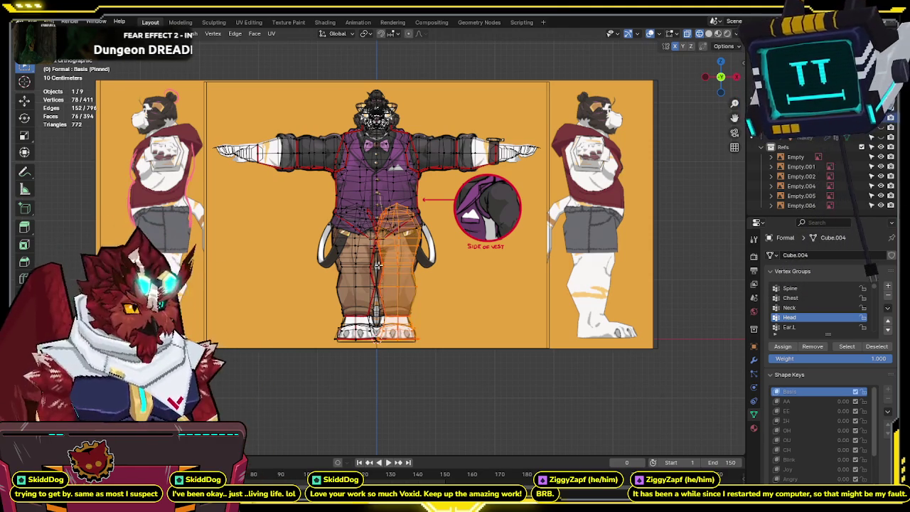
key("Tab")
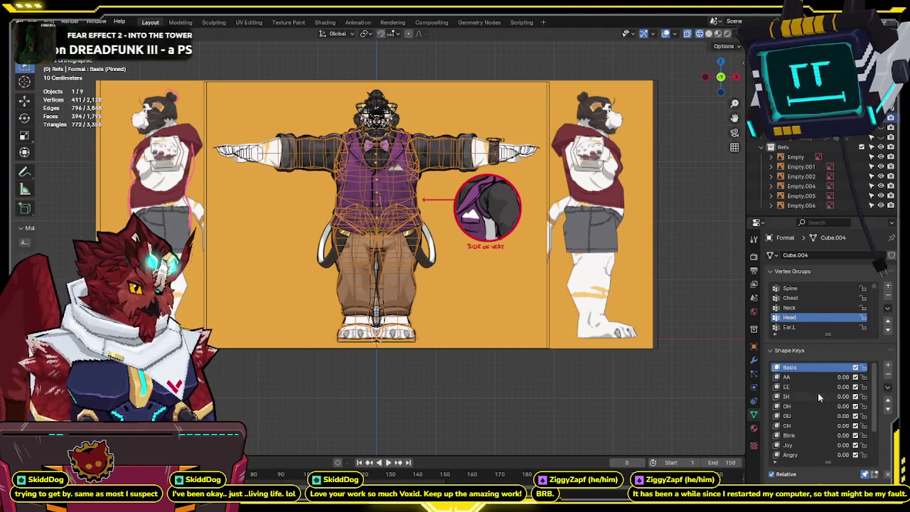
Delete all shape keys from the bear mesh.
key("alt+z")
left_click(888, 387)
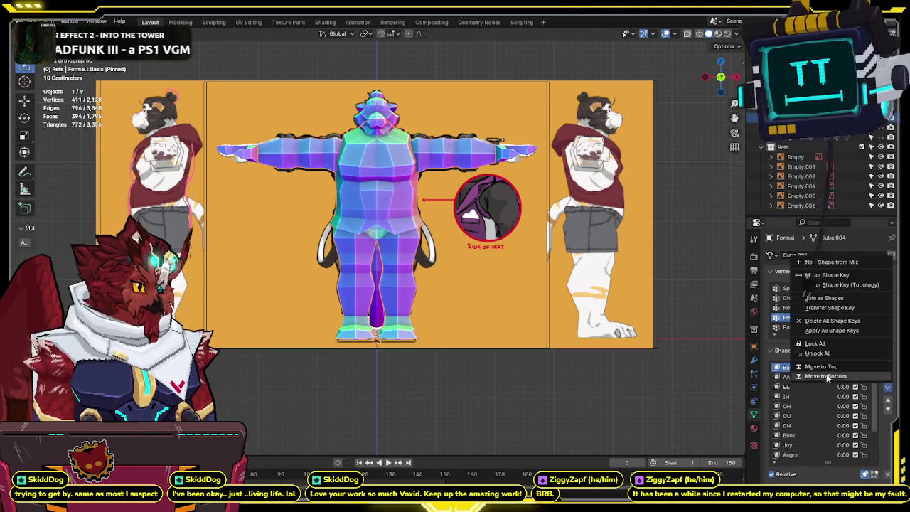
left_click(823, 320)
left_click(754, 360)
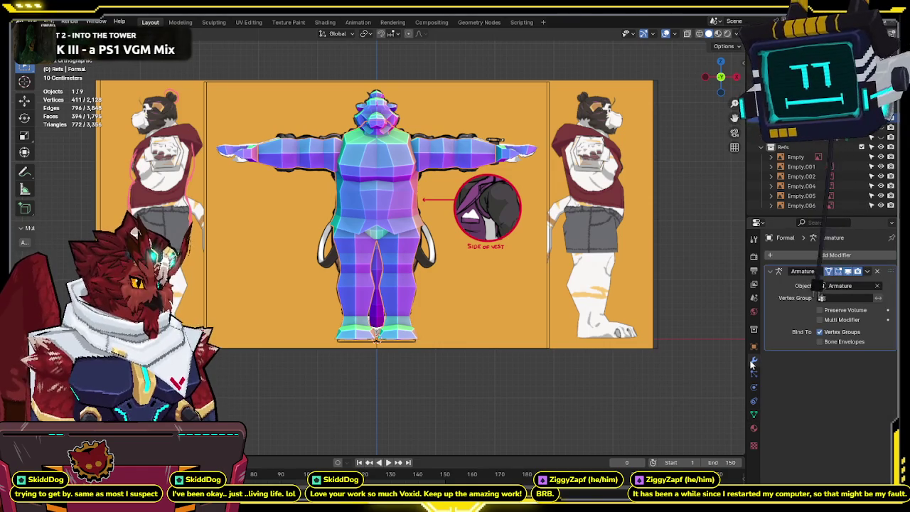
scroll(409, 288, "up", 5)
In Edit Mode, delete the left leg and the loose piece near the shoes.
key("Tab")
key("alt+z")
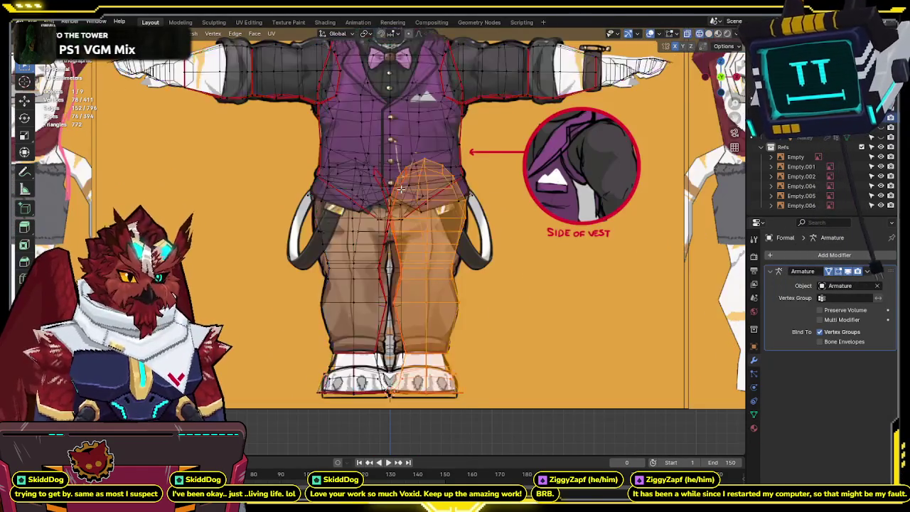
scroll(389, 213, "down", 3)
key("alt+a")
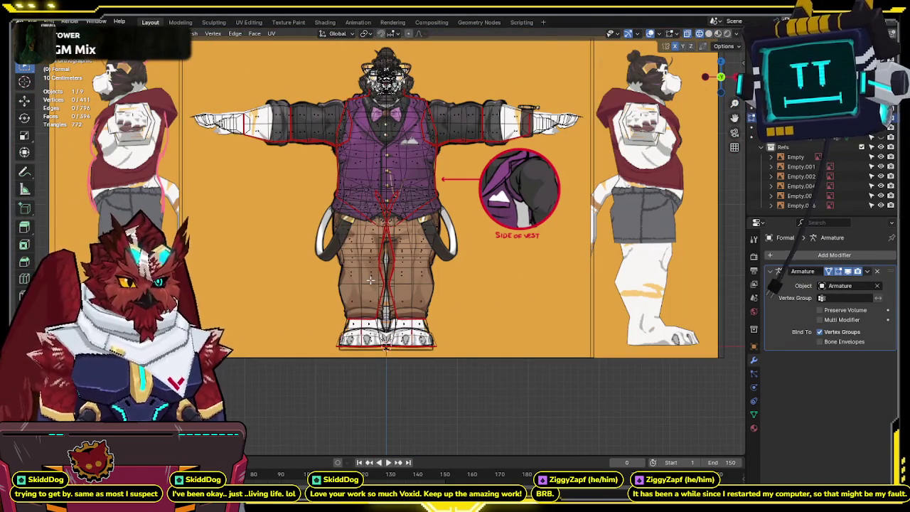
key("l")
key("l")
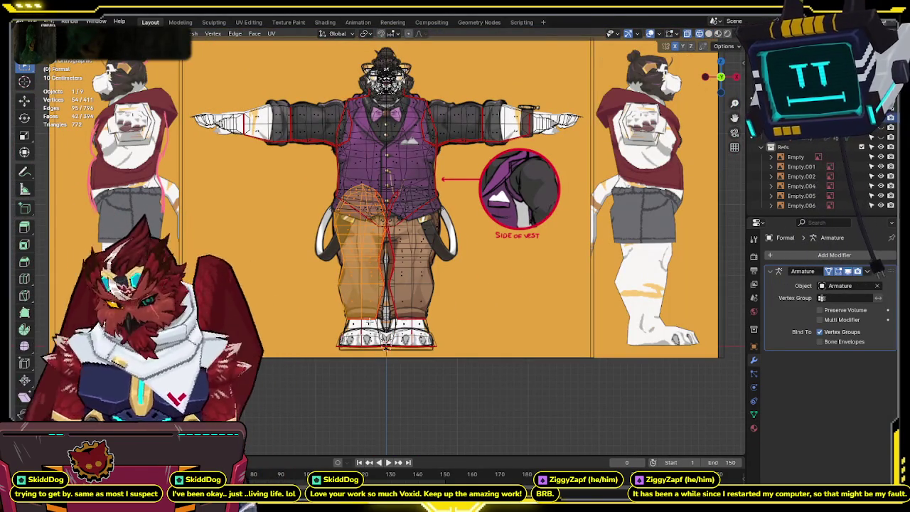
key("x")
left_click(321, 343)
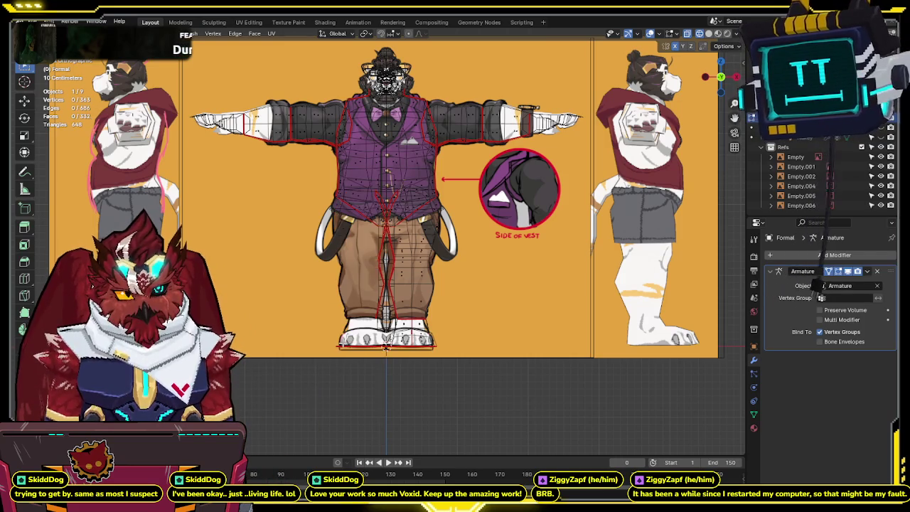
middle_click_drag(342, 345, 341, 382, "shift")
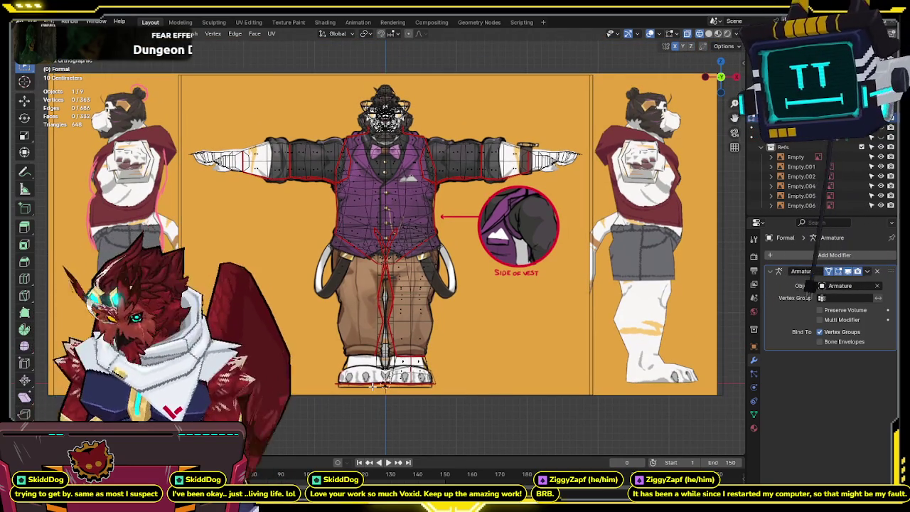
key("l")
key("x")
left_click(372, 391)
Select and delete the faces of the left half of the vest and arm.
scroll(386, 342, "up", 1)
scroll(386, 342, "up", 1)
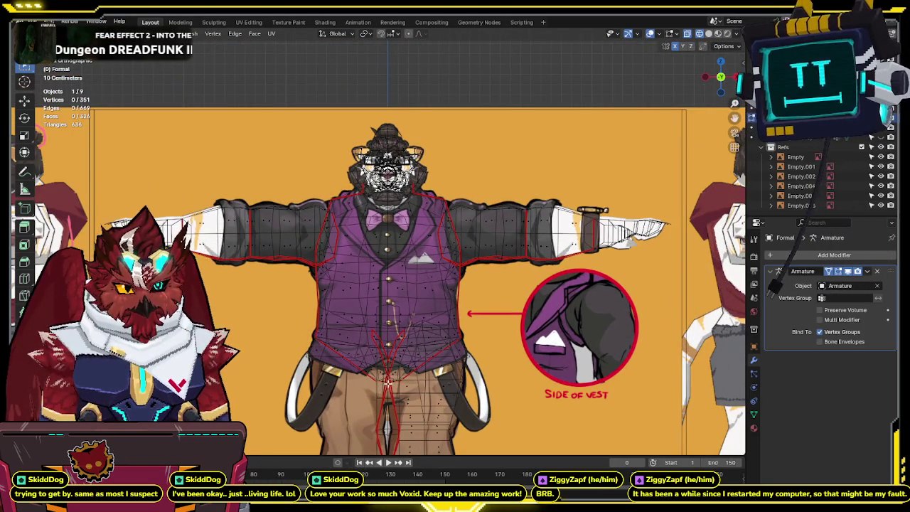
key("l")
mouse_move(356, 219)
middle_mouse_down("shift")
mouse_move(412, 145)
mouse_move(395, 137)
middle_mouse_up("shift")
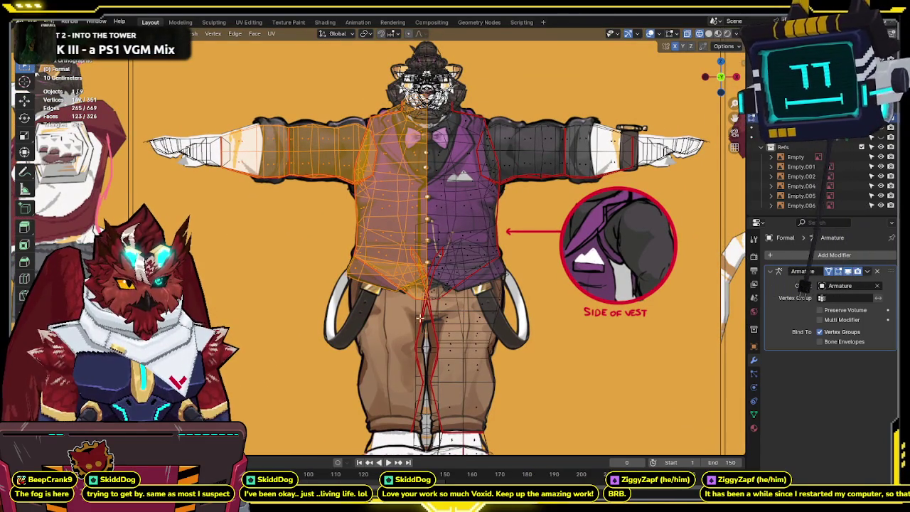
key("x")
left_click(545, 324)
Add an X-axis Mirror modifier and check the symmetrical body.
mouse_move(545, 324)
middle_mouse_down("shift")
mouse_move(573, 218)
mouse_move(566, 249)
middle_mouse_up("shift")
left_click(527, 334)
key("alt+z")
mouse_move(496, 263)
middle_mouse_down()
mouse_move(463, 252)
mouse_move(273, 264)
mouse_move(349, 235)
mouse_move(517, 228)
mouse_move(485, 237)
middle_mouse_up()
scroll(485, 236, "up", 3)
Compare the leg mesh with the front reference pants in see-through and solid display.
key("1")
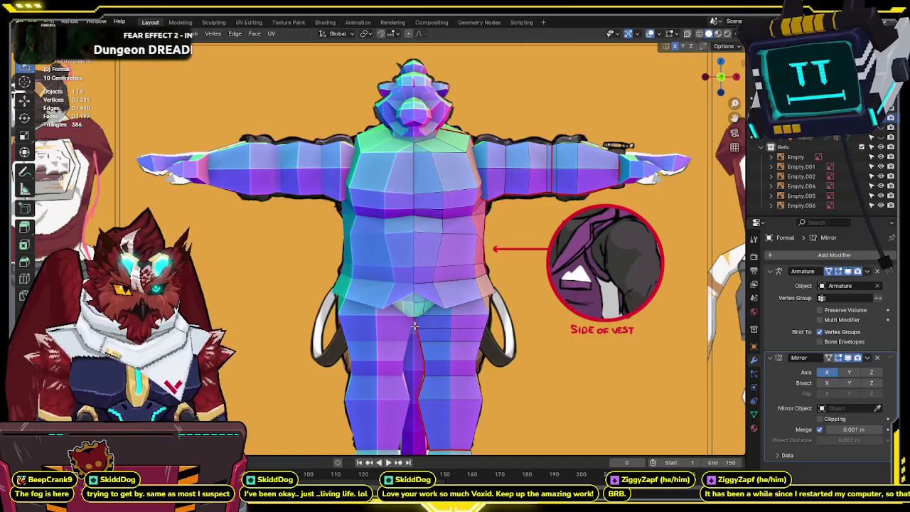
scroll(438, 232, "down", 1)
key("alt+z")
scroll(438, 232, "down", 1, "shift")
key("alt+z")
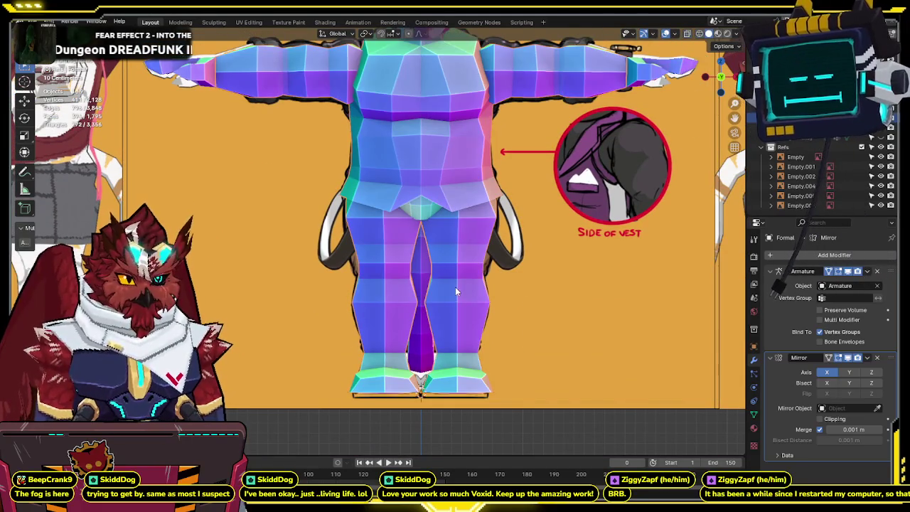
key("alt+z")
scroll(455, 287, "up", 1)
scroll(450, 202, "up", 1)
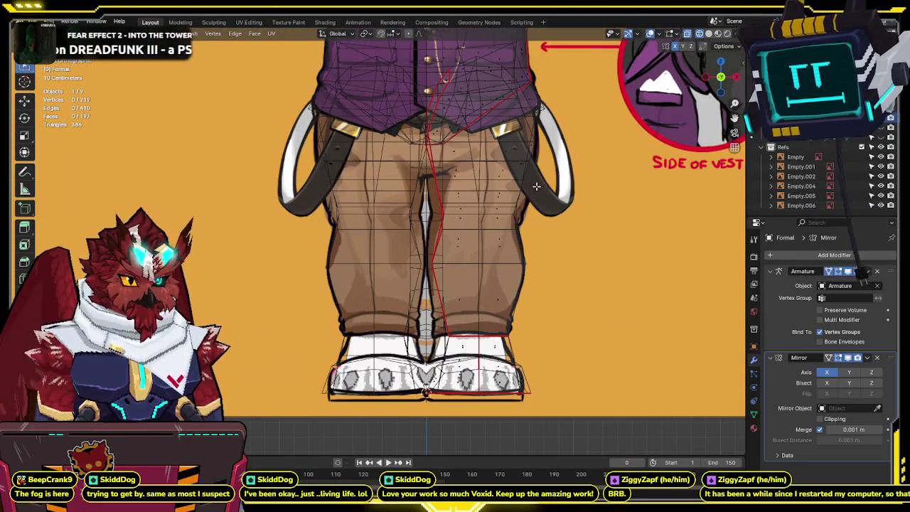
key("alt+z")
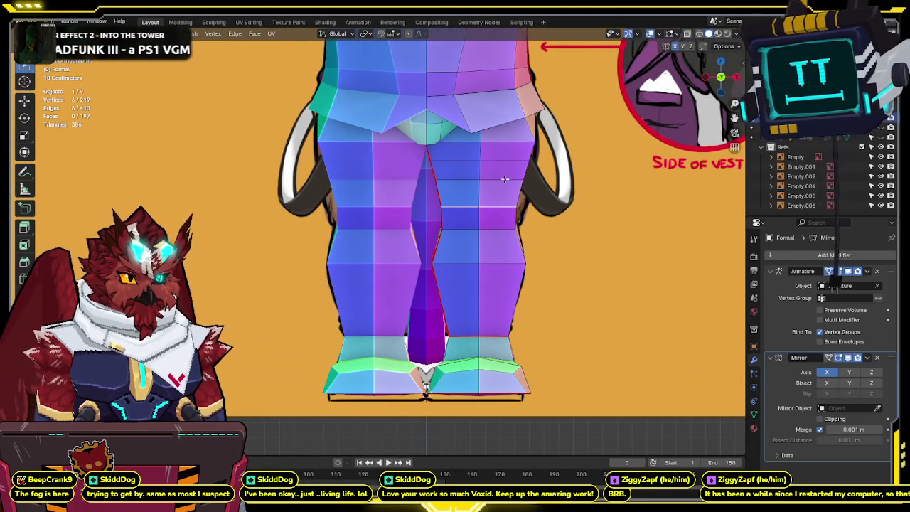
key("alt+z")
mouse_move(504, 179)
middle_mouse_down()
mouse_move(435, 222)
mouse_move(557, 193)
middle_mouse_up()
key("alt+z")
Slide the selected leg vertices along X to match the reference pants.
left_click(735, 77)
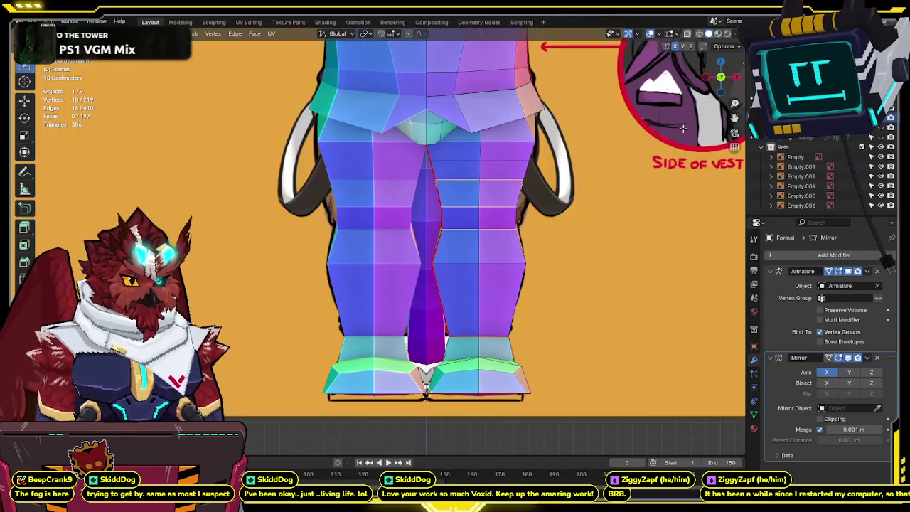
key("alt+z")
key("g")
key("x")
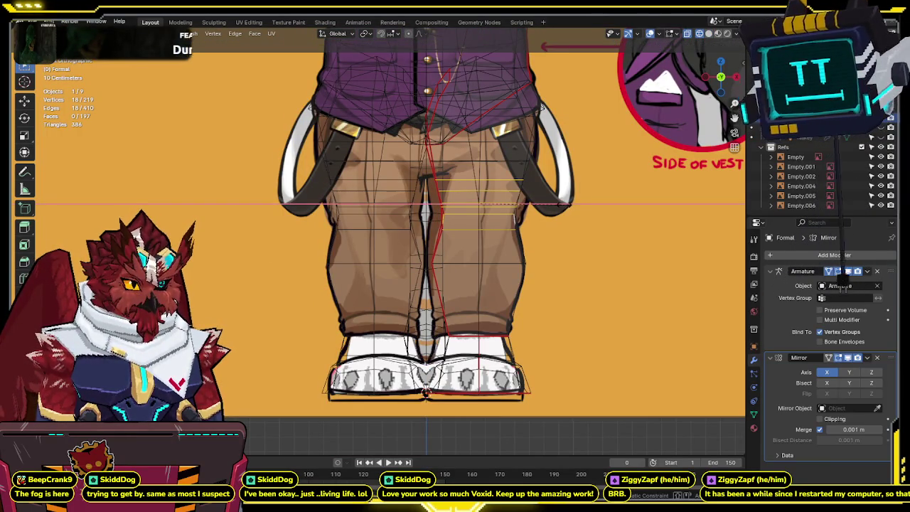
left_click(578, 204)
Resize the low leg edge loop to fit the reference trouser width.
left_click(502, 262, "alt")
key("s")
left_click(601, 263)
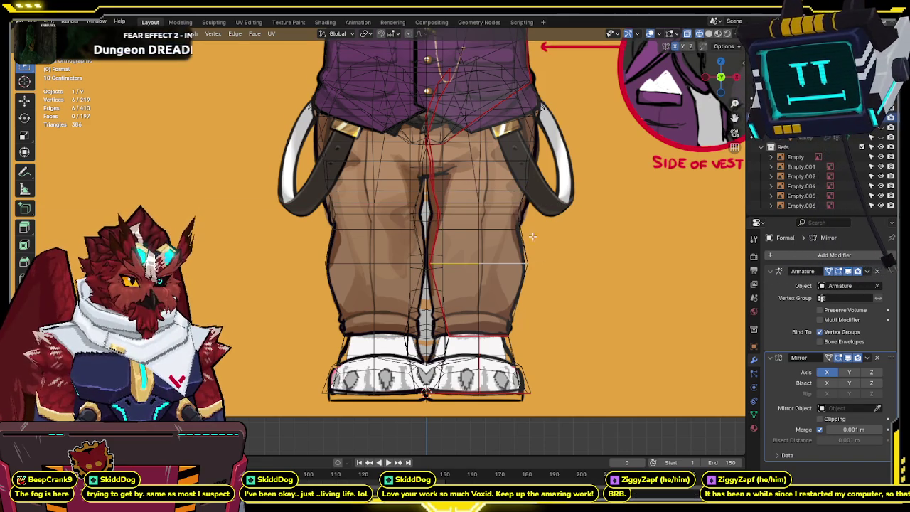
key("alt+z")
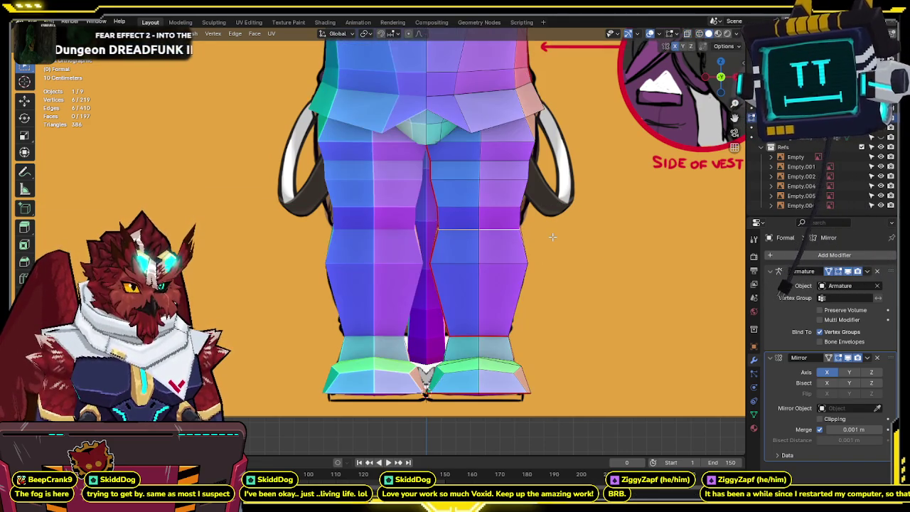
key("s")
left_click(553, 235)
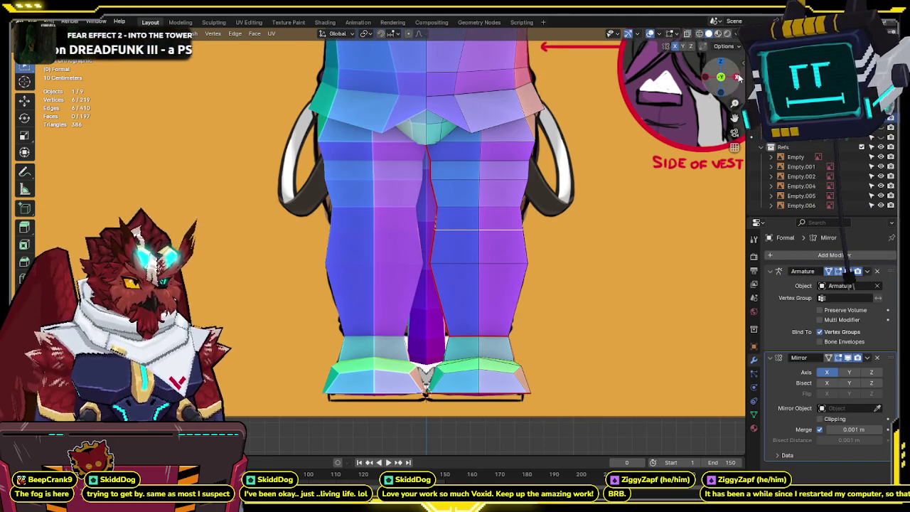
Add a new edge loop across the leg and grow the selection to neighbouring loops.
left_click_drag(720, 76, 695, 107)
left_click(493, 210)
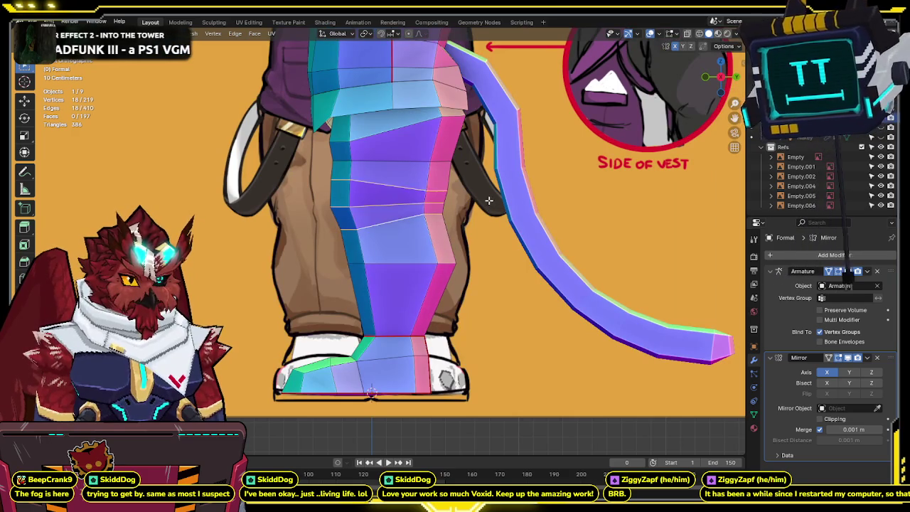
key("ctrl+KP_Add")
left_click(705, 76)
left_click(720, 77)
left_click(706, 76)
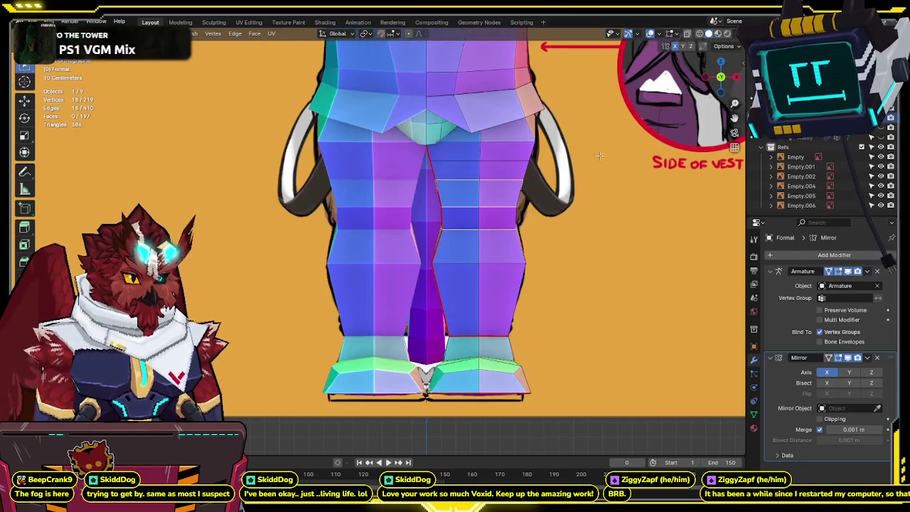
key("alt+z")
Try X-scaling the leg loops, cancel, and select the single lower leg loop.
key("s")
key("x")
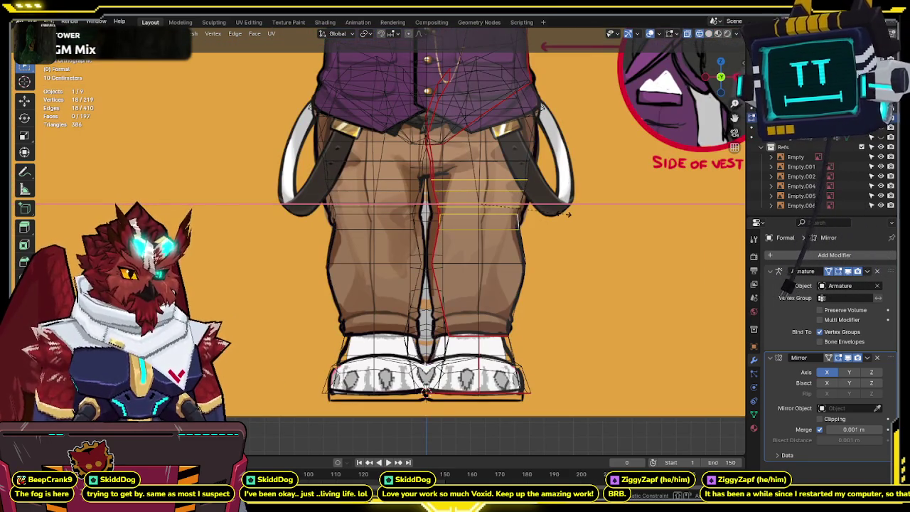
right_click(567, 214)
left_click(573, 206, "alt")
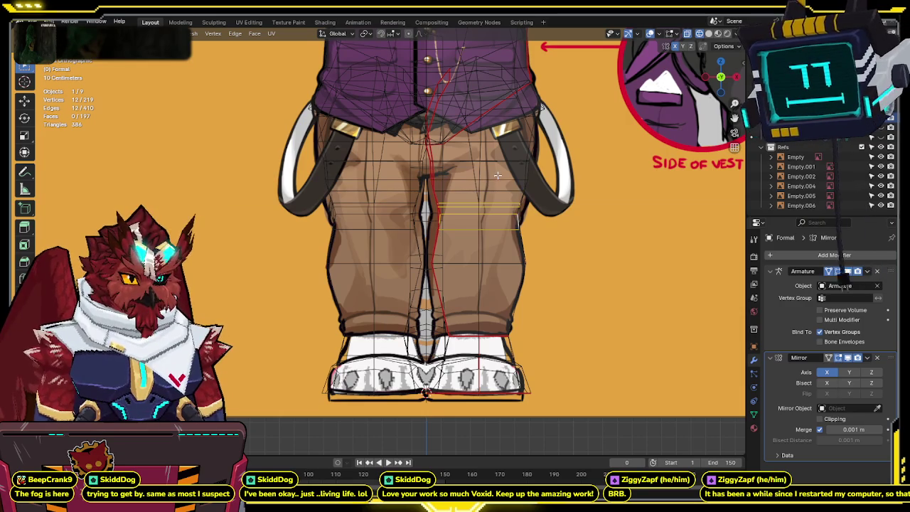
key("s")
key("x")
right_click(569, 201)
left_click(559, 249, "alt")
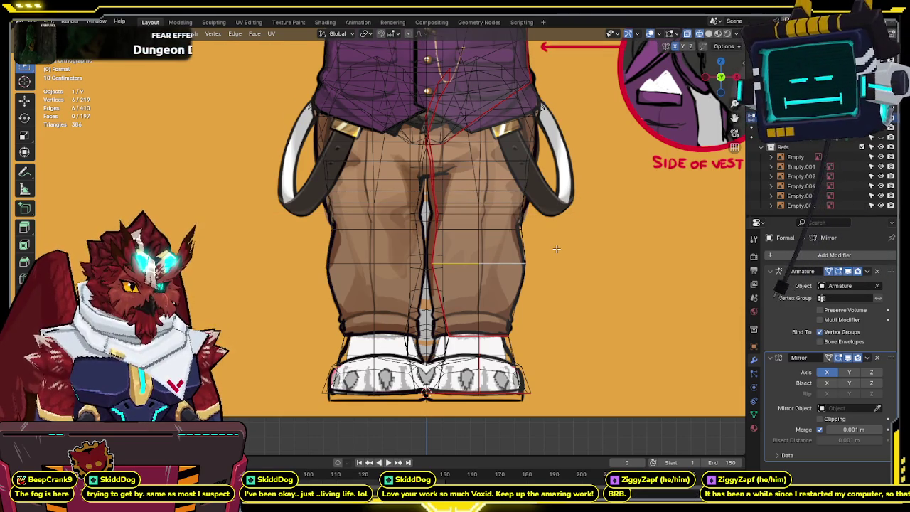
Clear the selection, pick the right foot's linked vertices, and frame the lower legs from the front.
scroll(557, 249, "down", 2, "shift")
scroll(540, 256, "down", 2, "shift")
key("alt+z")
key("alt+z")
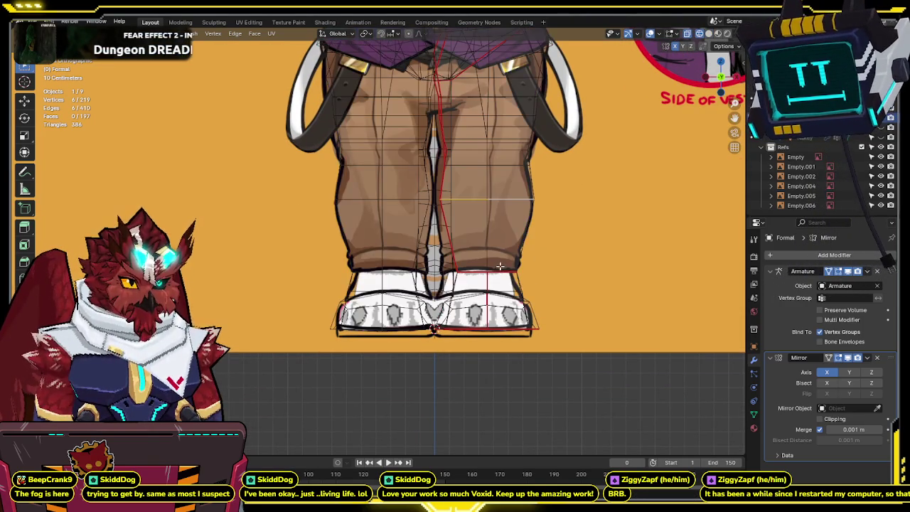
key("alt+a")
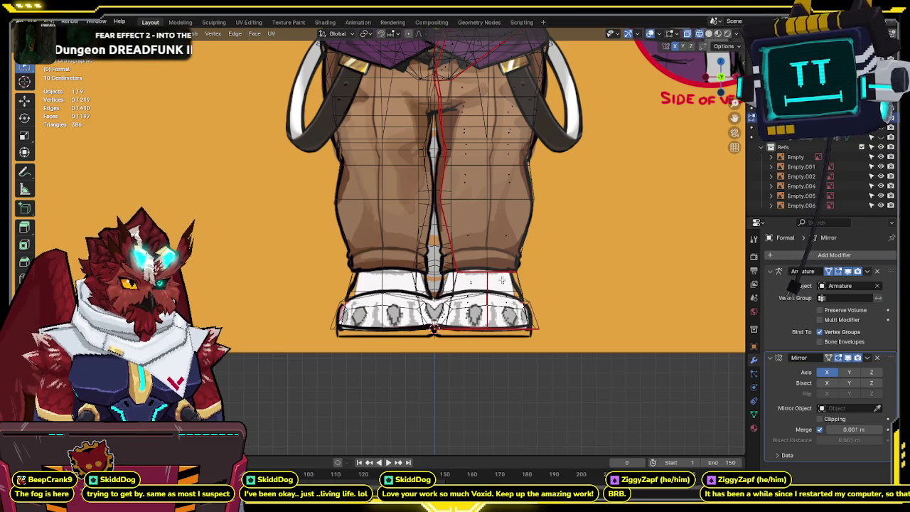
middle_click_drag(498, 299, 551, 285)
key("l")
key("alt+z")
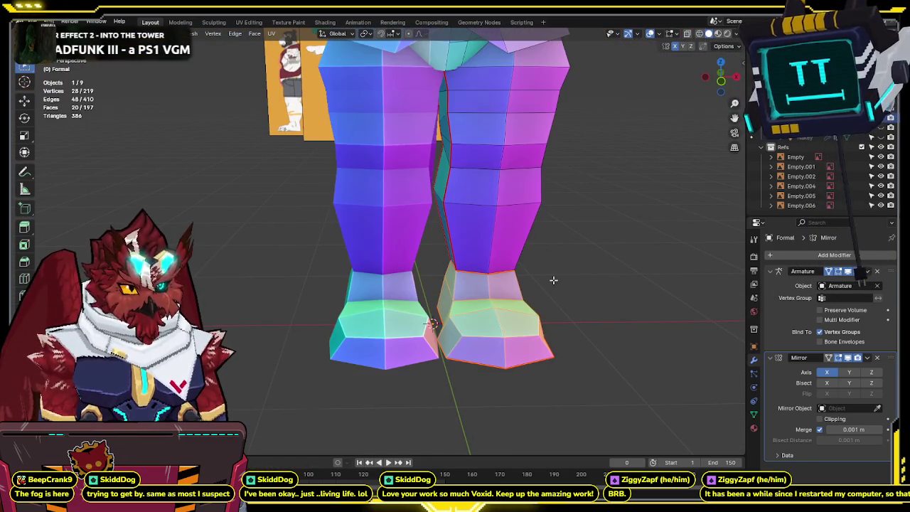
left_click(714, 89)
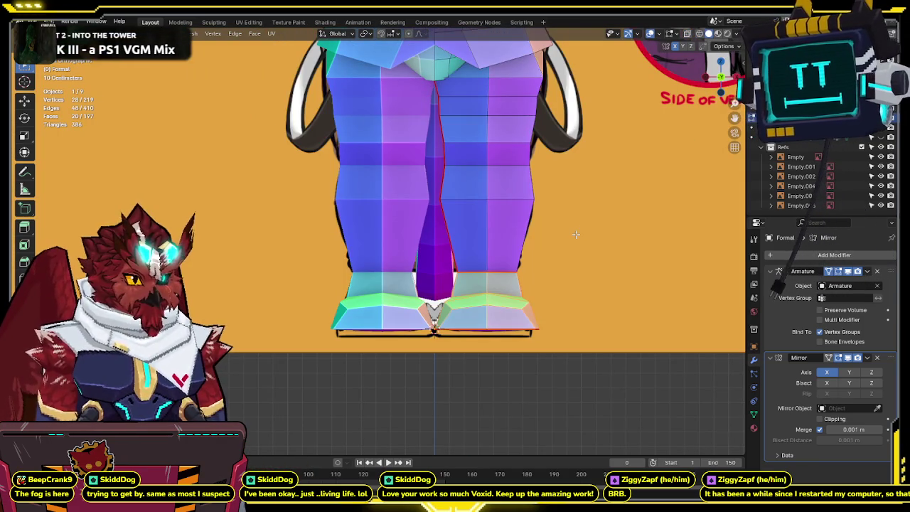
middle_click_drag(558, 242, 547, 238, "shift")
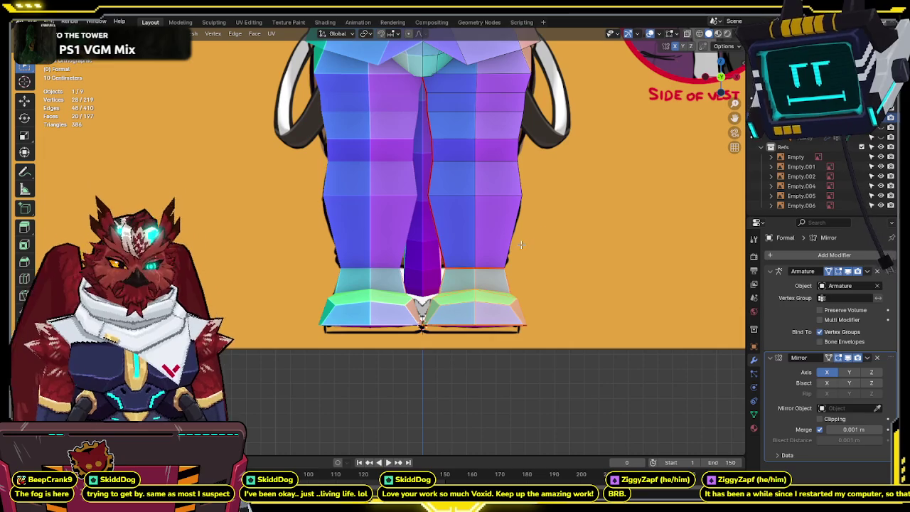
key("alt+z")
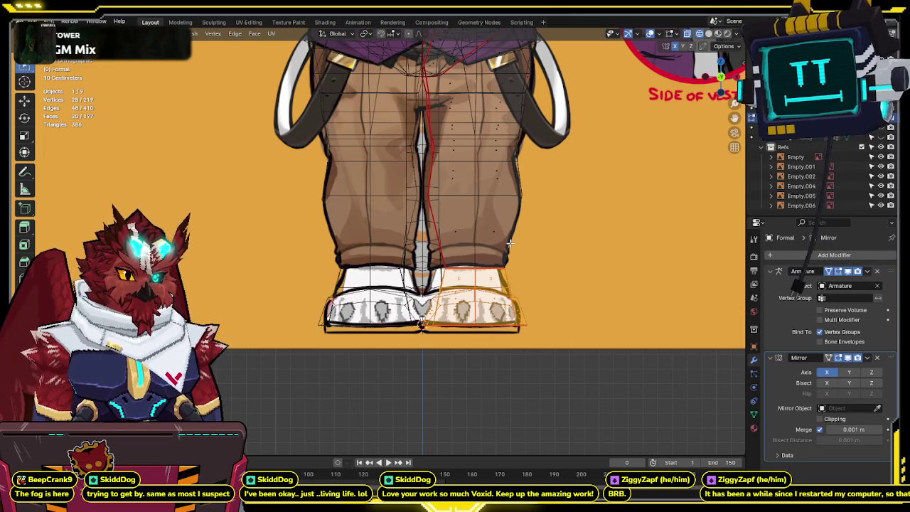
Extrude and scale the shoe-top loop, then extrude another ring up above the shoe.
left_click(509, 266, "alt")
key("e")
key("s")
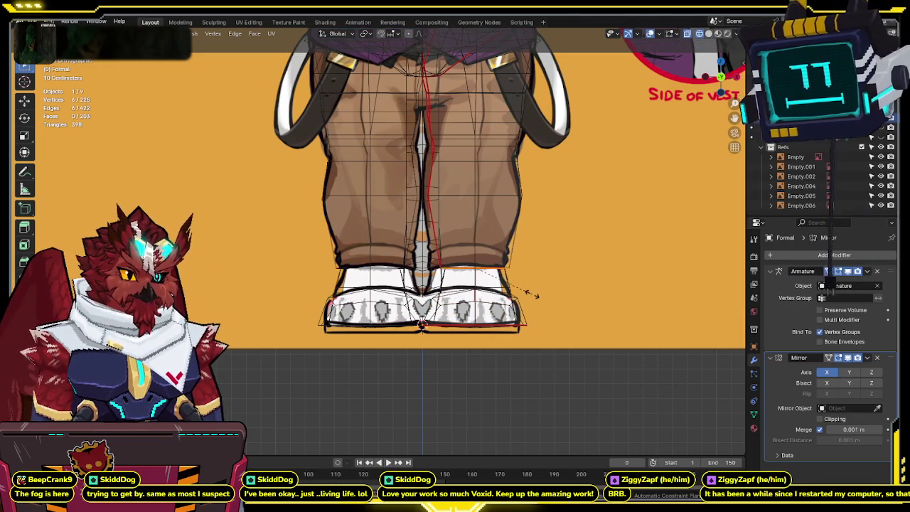
left_click(538, 294)
key("e")
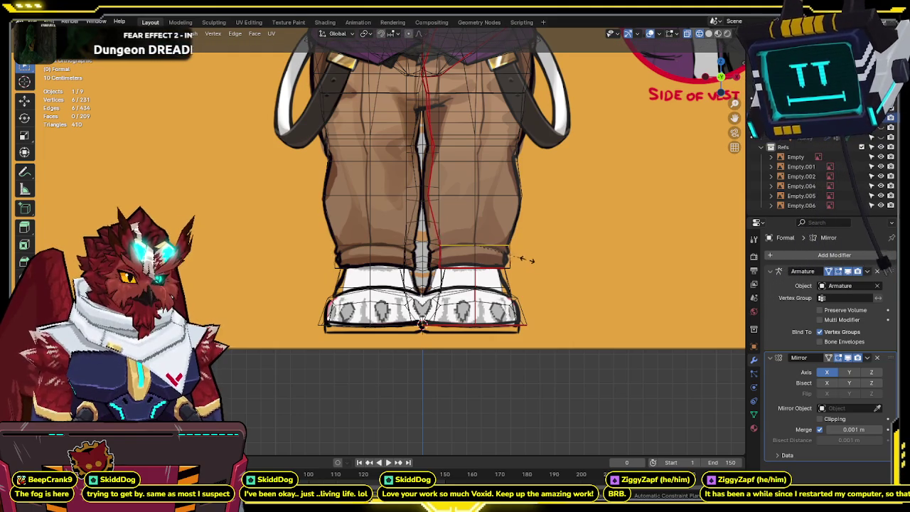
left_click(526, 260)
key("alt+z")
mouse_move(587, 221)
middle_mouse_down()
mouse_move(471, 221)
mouse_move(722, 85)
middle_mouse_up()
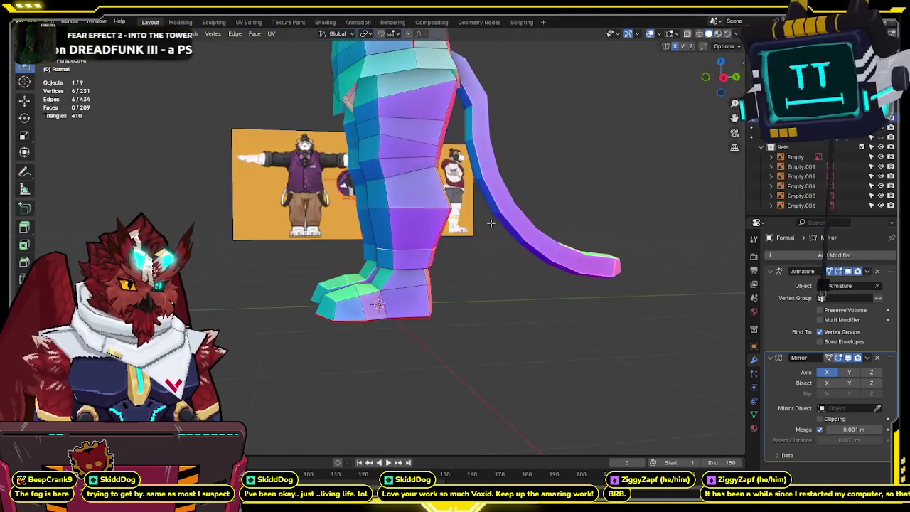
Inspect the leg and tail from side, front and orbit views, then return to Object Mode.
left_click(724, 78)
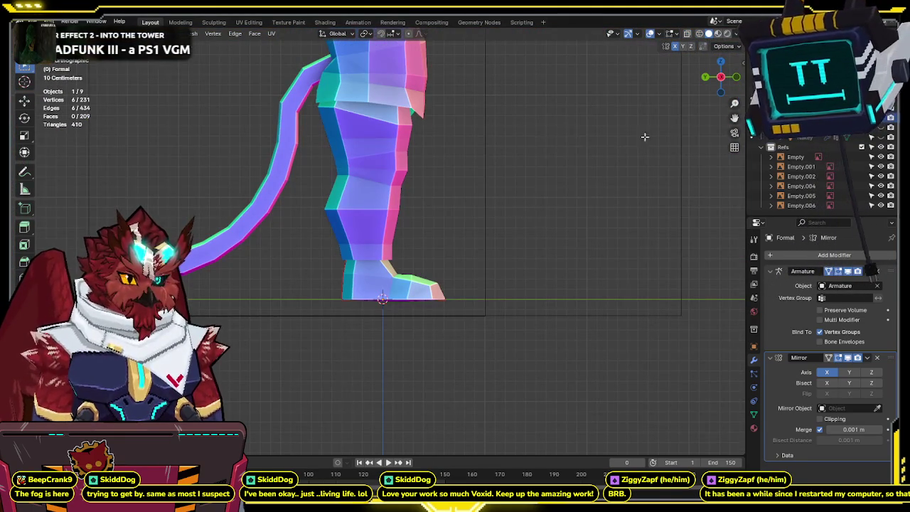
left_click(737, 77)
mouse_move(457, 245)
middle_mouse_down()
mouse_move(423, 251)
mouse_move(439, 248)
middle_mouse_up()
scroll(432, 192, "up", 2)
scroll(427, 203, "up", 1)
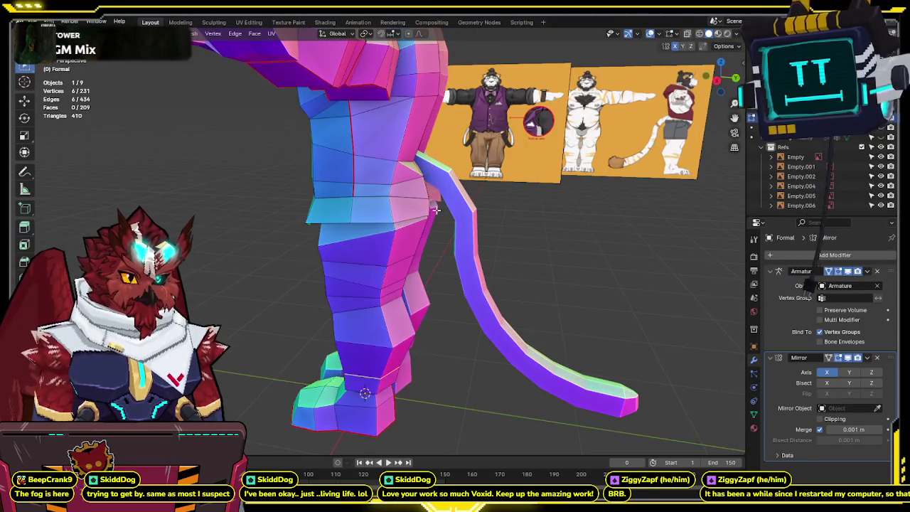
scroll(423, 210, "up", 2)
scroll(419, 217, "up", 2)
mouse_move(418, 217)
middle_mouse_down()
mouse_move(462, 155)
mouse_move(528, 211)
middle_mouse_up()
left_click(462, 155)
key("Tab")
scroll(473, 166, "down", 5)
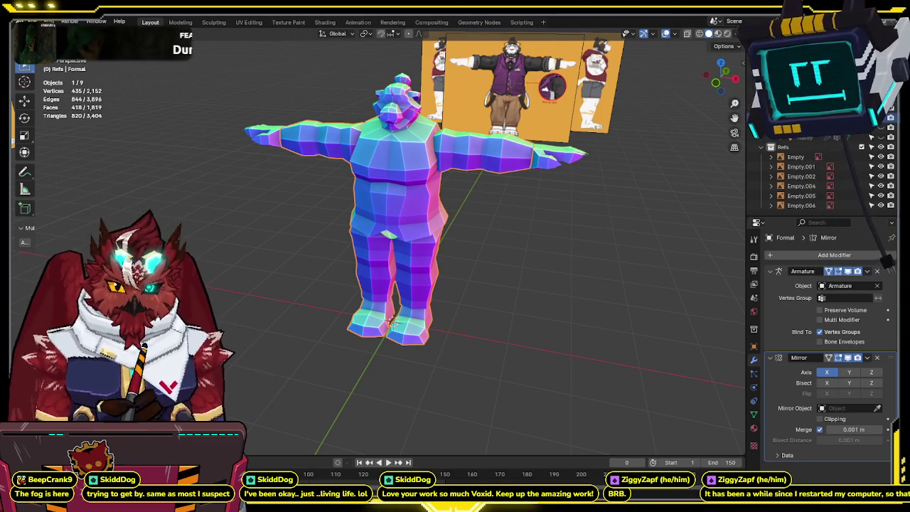
Zoom onto the chest and neck in front orthographic view and enter Edit Mode.
middle_click_drag(430, 205, 428, 196)
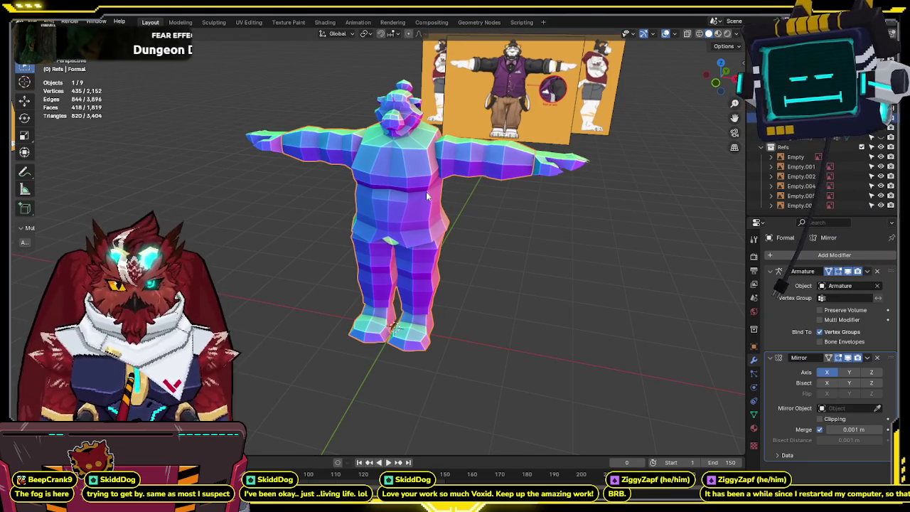
left_click(717, 81)
scroll(406, 231, "up", 5)
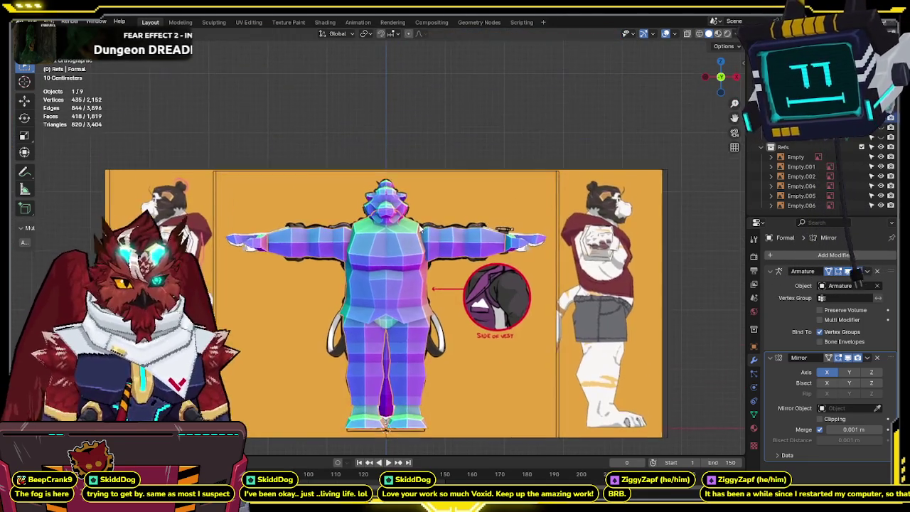
scroll(407, 232, "up", 3)
key("Tab")
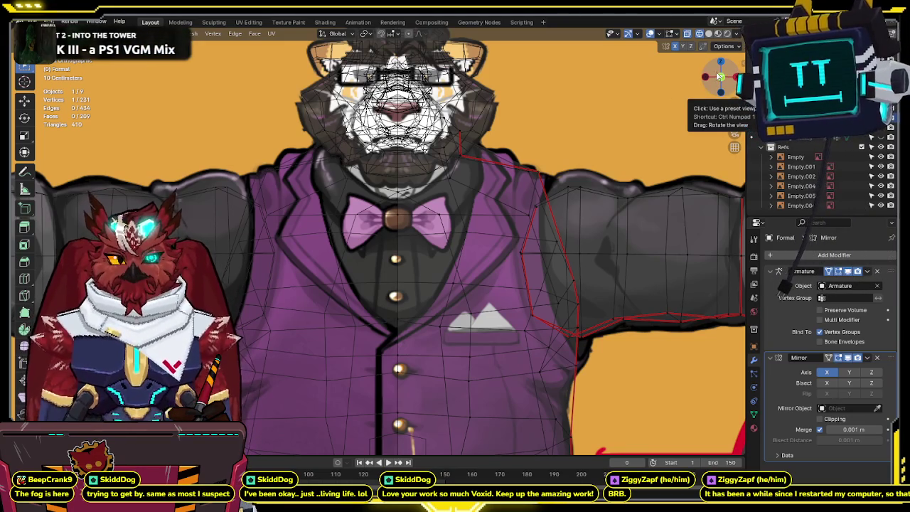
Select the collar edge path and move the Mirror modifier above the Armature.
left_click(479, 182, "alt")
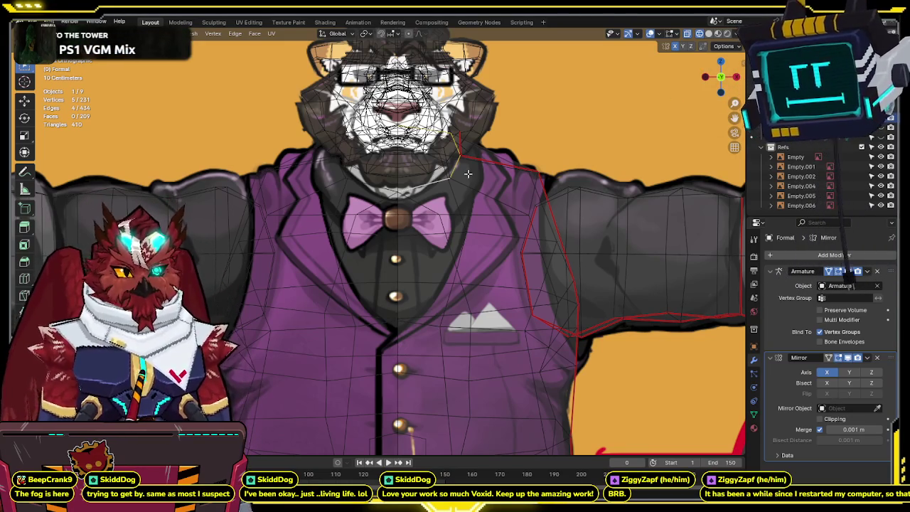
key("alt+z")
key("alt+z")
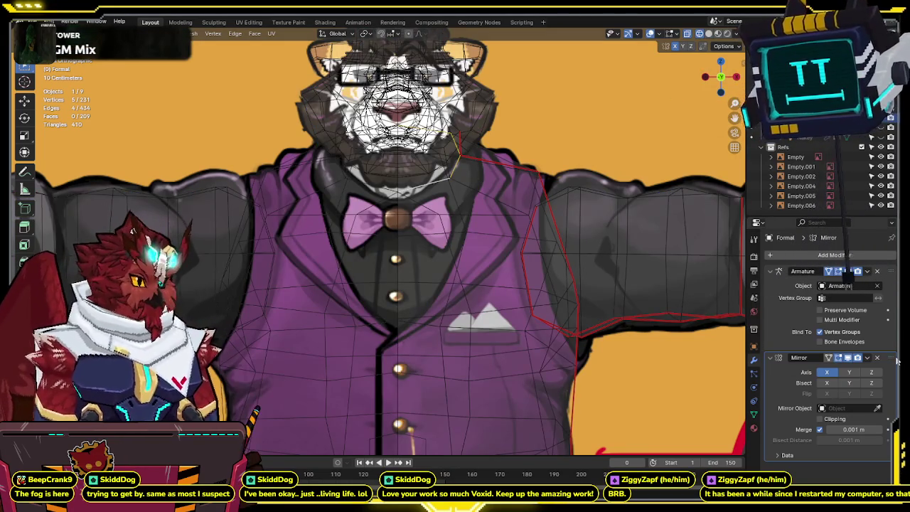
left_click(889, 271)
left_click_drag(889, 290, 888, 271)
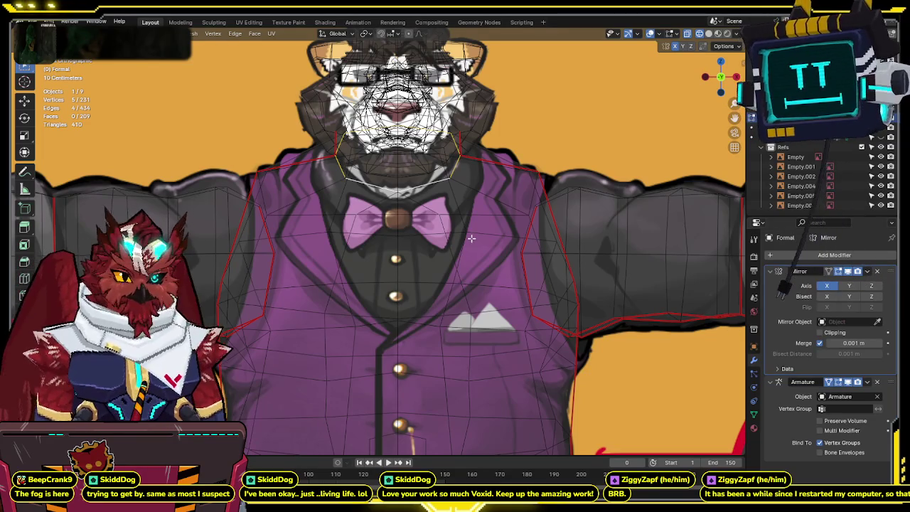
Extrude the neck loop outward once for the collar, cancelling the second extrusion's move.
key("e")
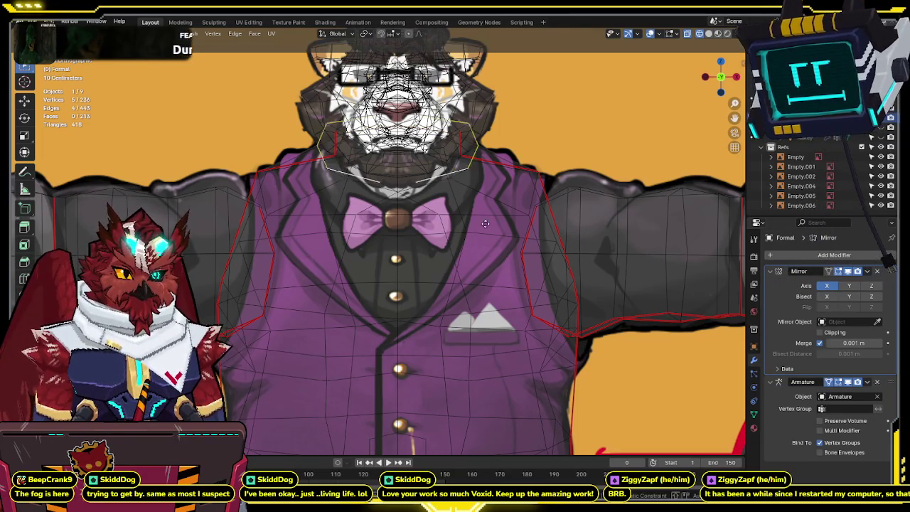
left_click(491, 228)
key("e")
key("alt+z")
middle_click_drag(510, 248, 482, 209)
right_click(495, 207)
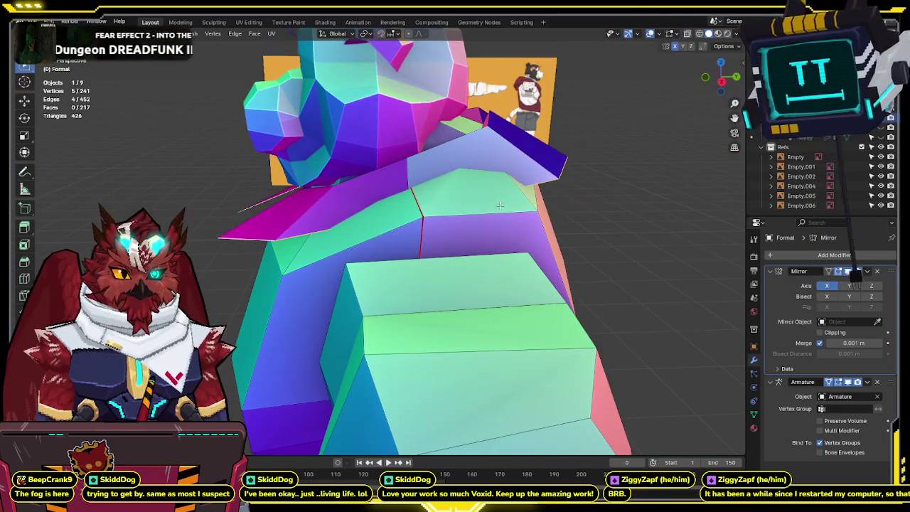
key("KP_1")
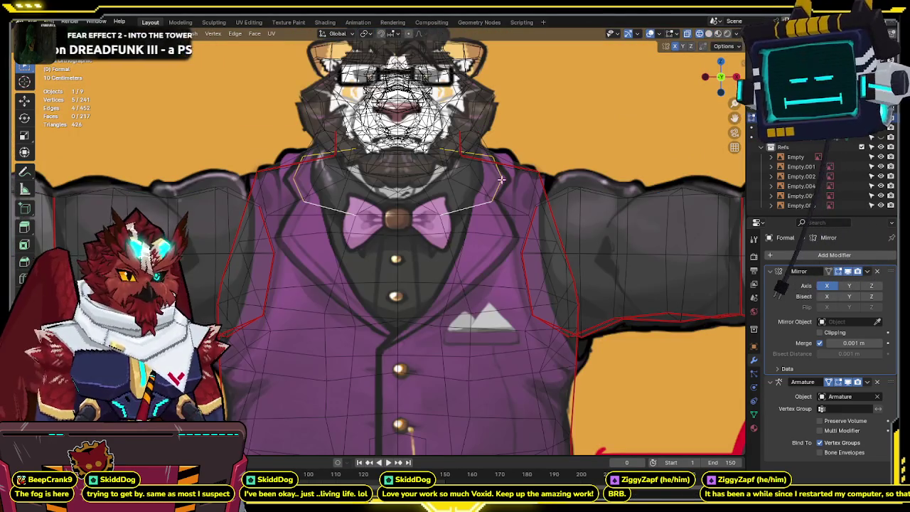
Reposition a neck vertex up and right, checking the collar against the reference.
left_click(506, 174)
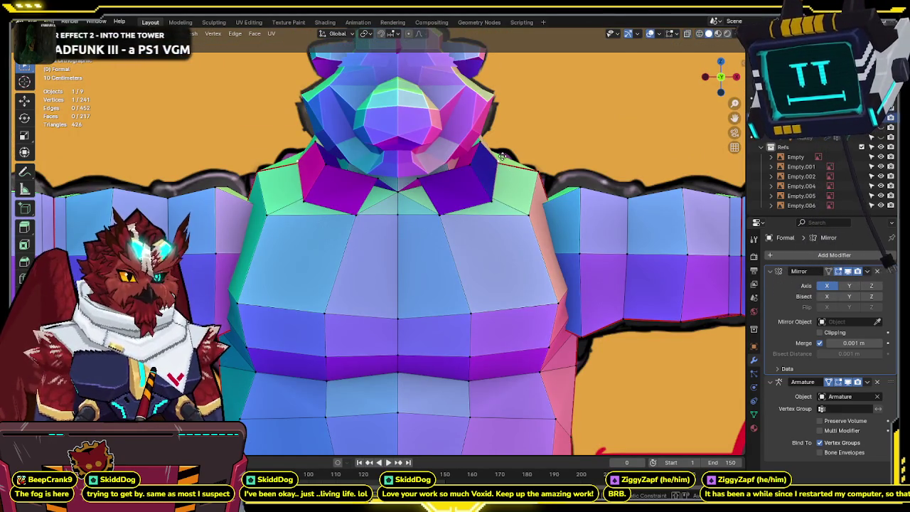
key("z")
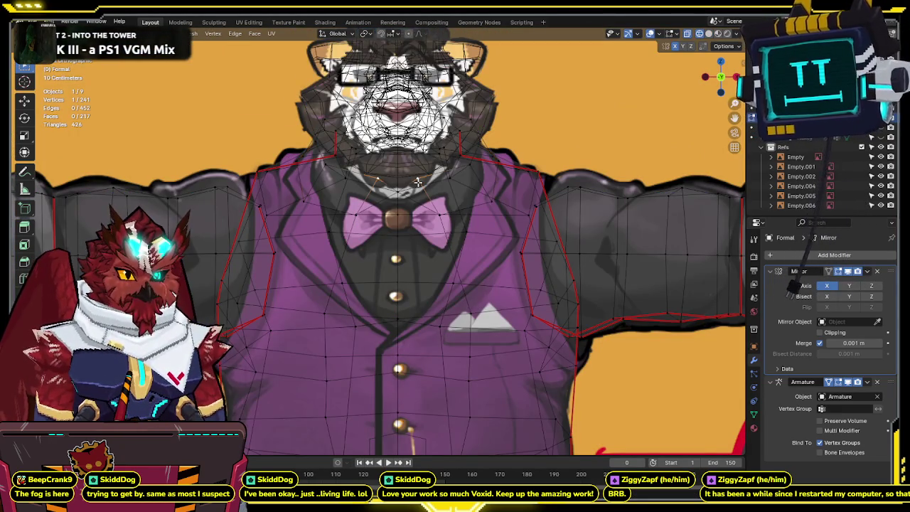
key("shift+z")
key("shift+z")
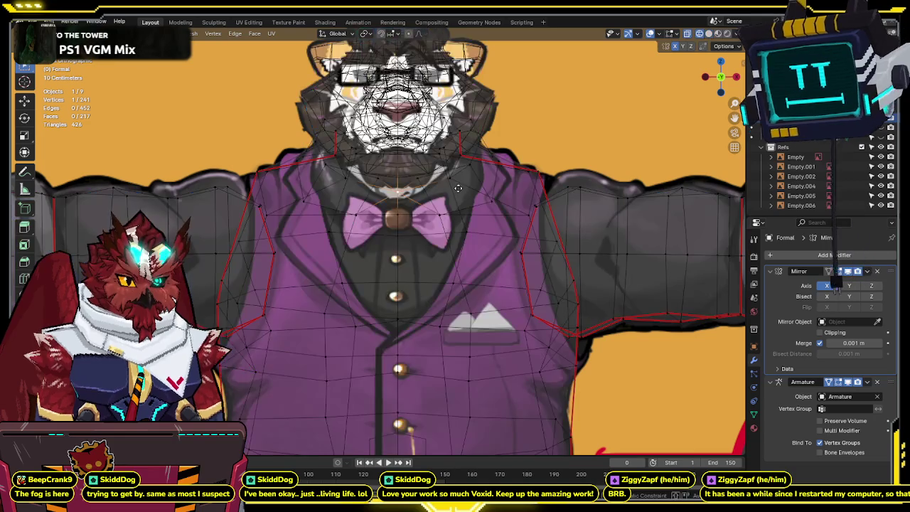
key("g")
key("shift+z")
middle_click_drag(415, 180, 427, 196)
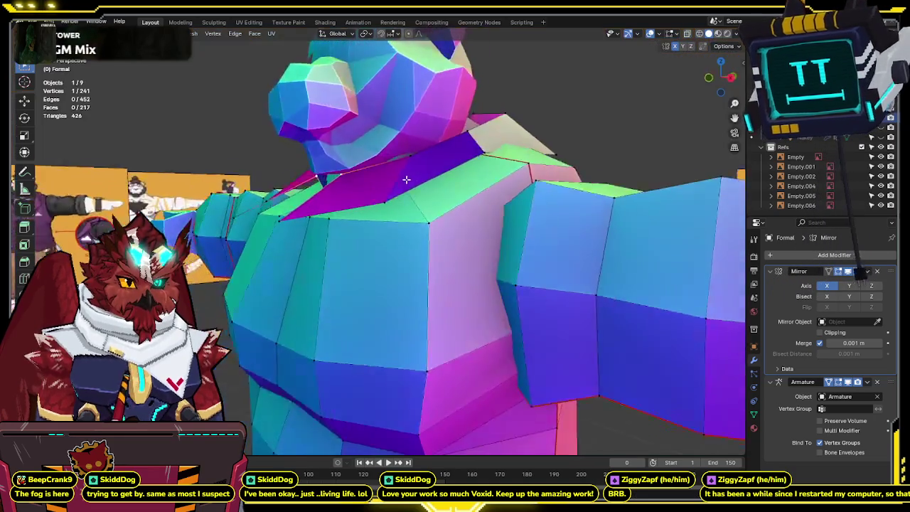
Compare the collar flaps with the reference in front view, switching between wireframe and solid shading.
left_click(721, 53)
key("shift+z")
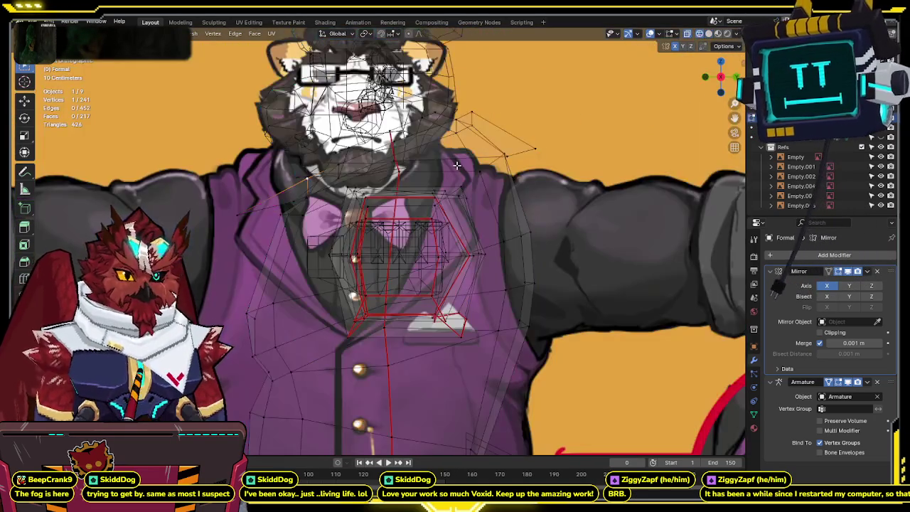
key("d")
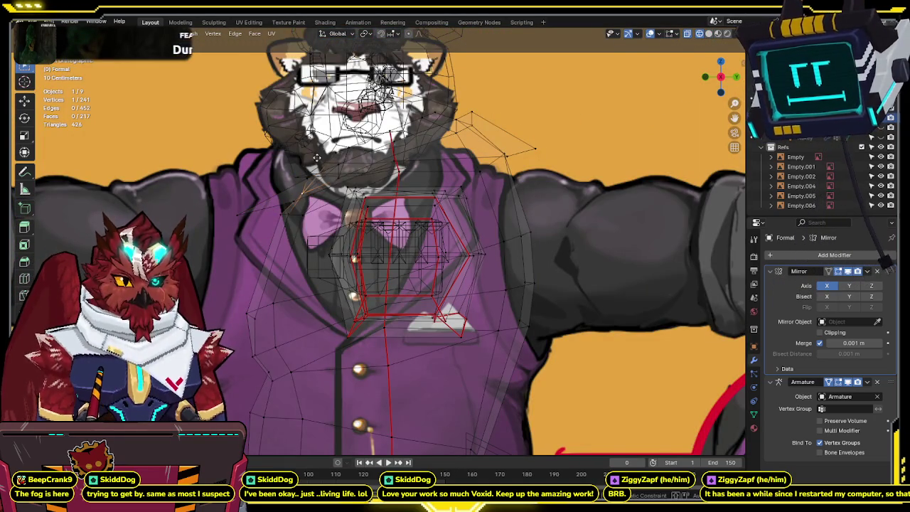
key("shift+z")
mouse_move(318, 159)
middle_mouse_down()
mouse_move(372, 188)
mouse_move(439, 152)
middle_mouse_up()
key("KP_1")
key("shift+z")
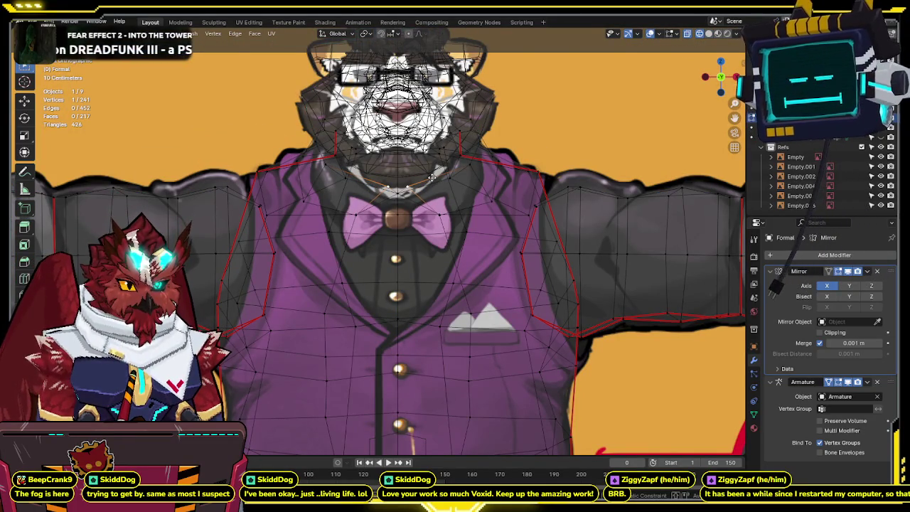
key("shift+z")
key("shift+z")
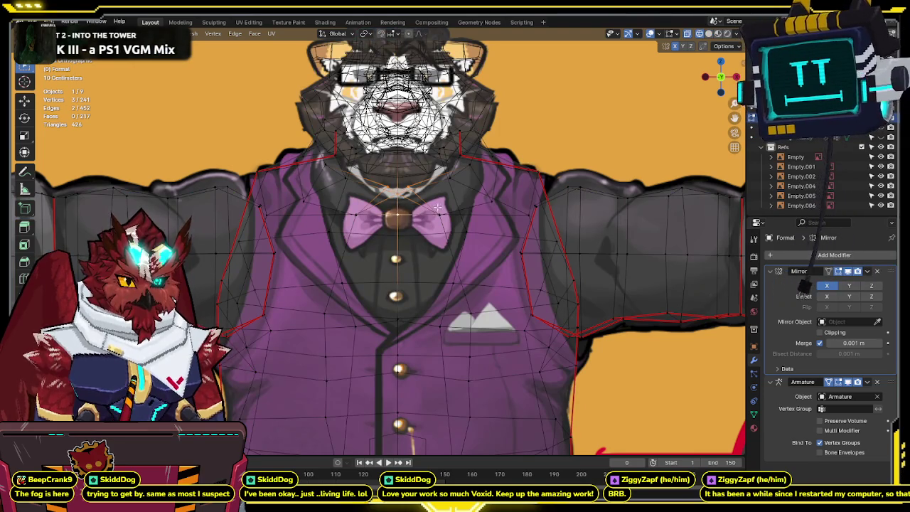
key("shift+z")
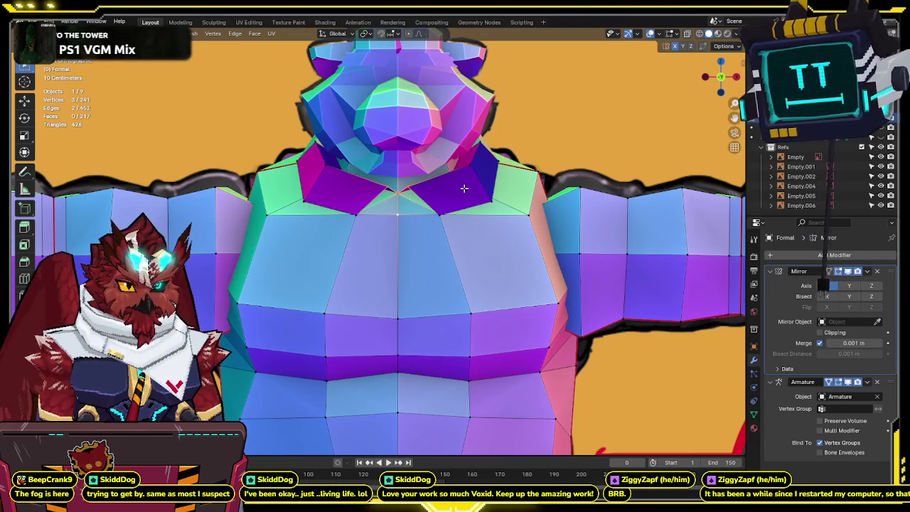
key("shift+z")
Move the selected collar vertices to line up with the reference lapels.
key("shift+z")
middle_click_drag(527, 126, 611, 100)
scroll(612, 99, "down", 3)
left_click(718, 82)
key("shift+z")
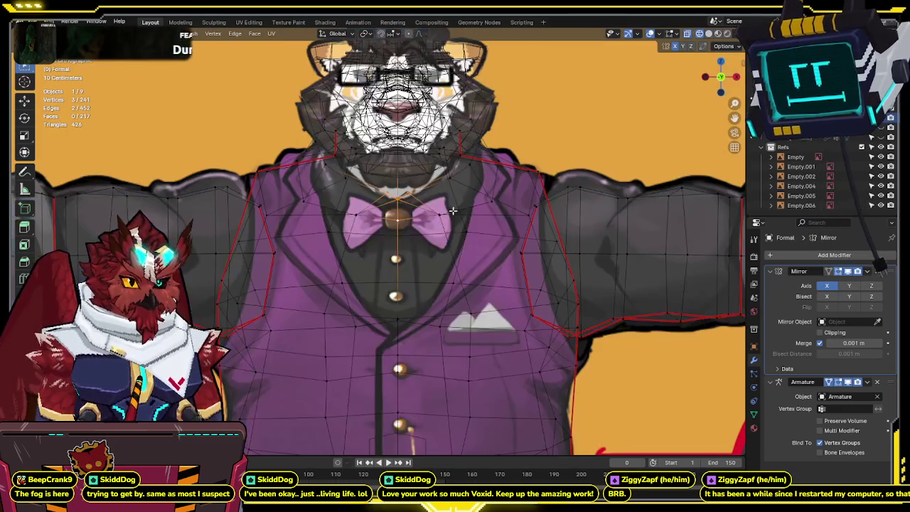
key("shift+z")
key("shift+z")
key("g")
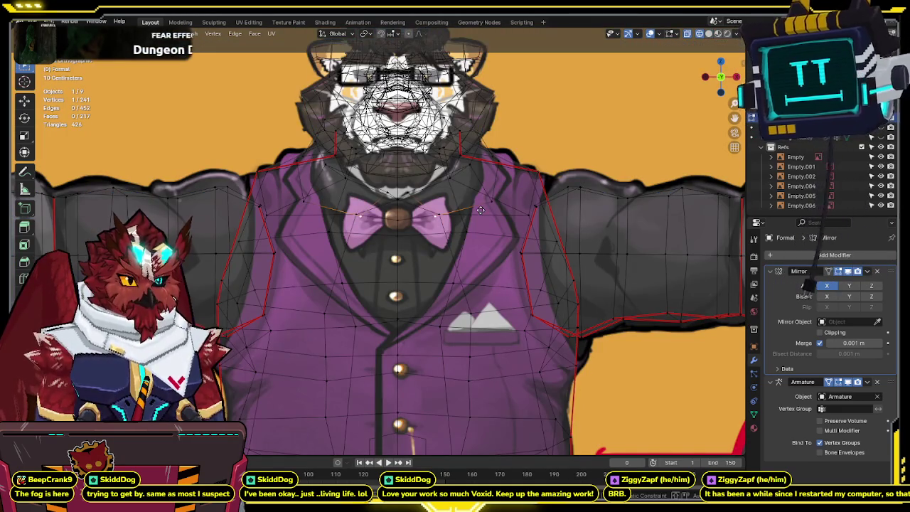
left_click(478, 245)
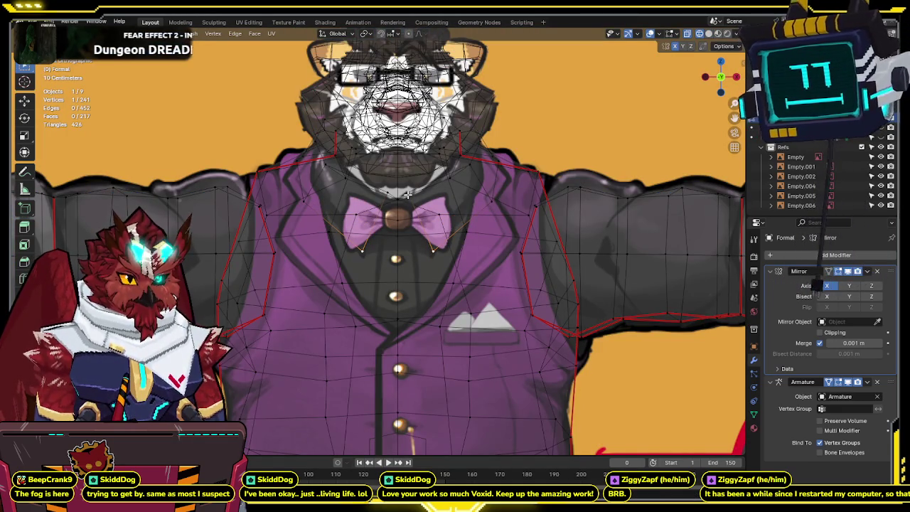
key("g")
left_click(422, 191)
key("shift+z")
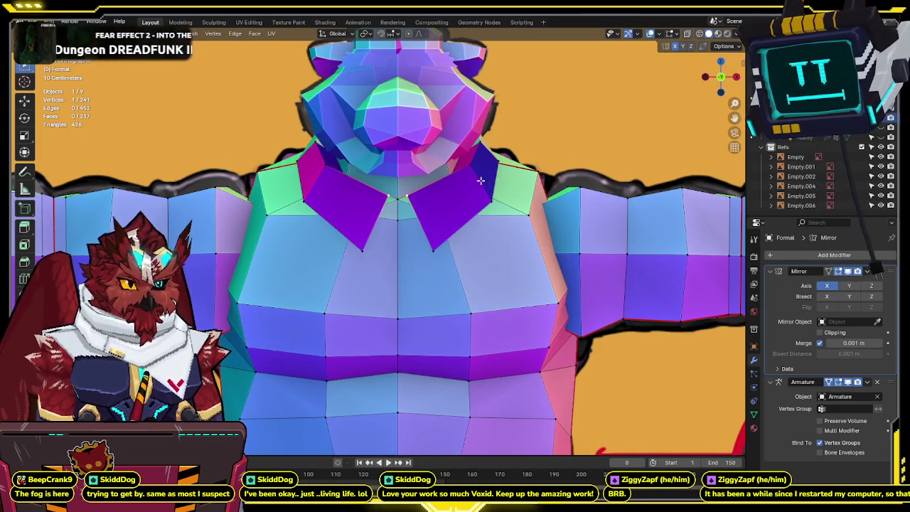
key("shift+z")
Move the collar tip vertex up and left, then nudge it slightly into place.
key("g")
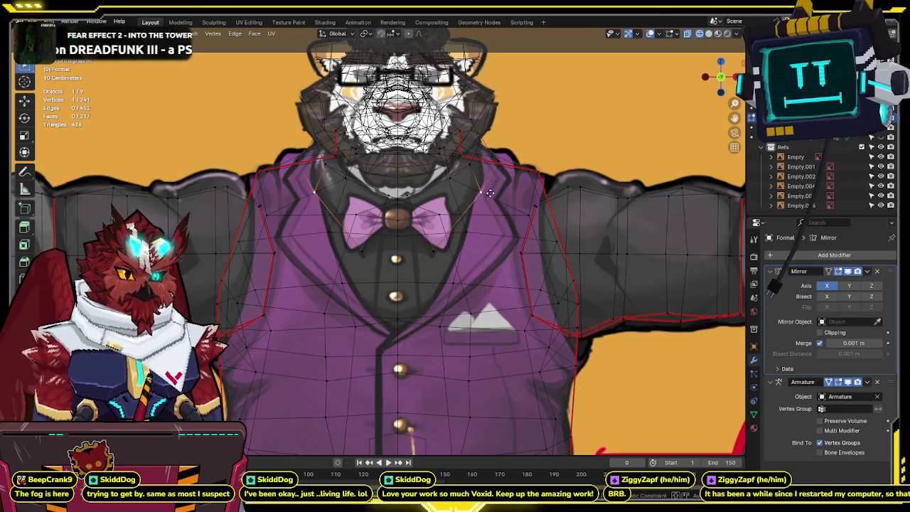
left_click(478, 172)
key("shift+z")
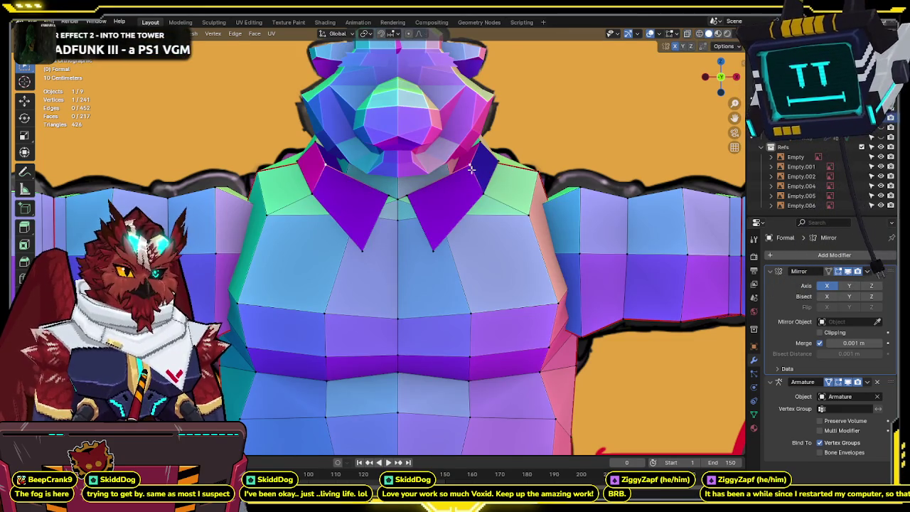
key("g")
left_click(472, 166)
key("shift+z")
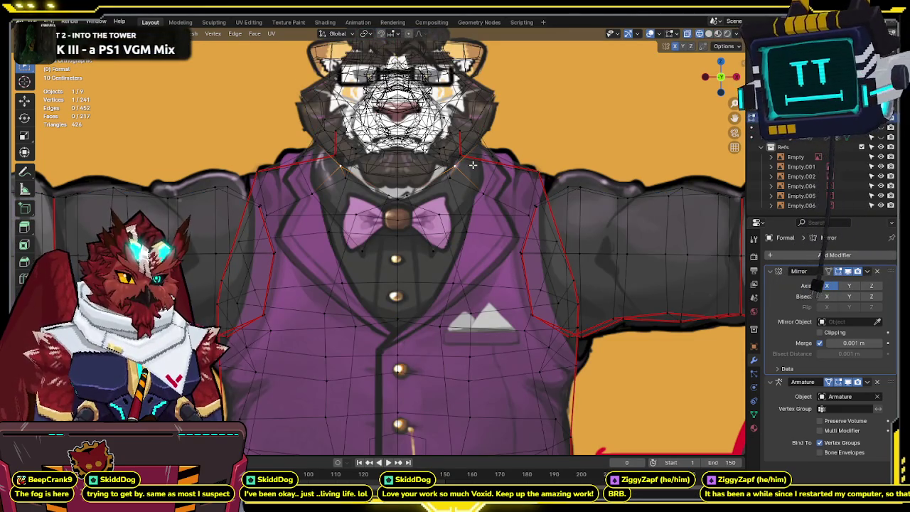
scroll(473, 165, "down", 8)
middle_click_drag(473, 165, 441, 213)
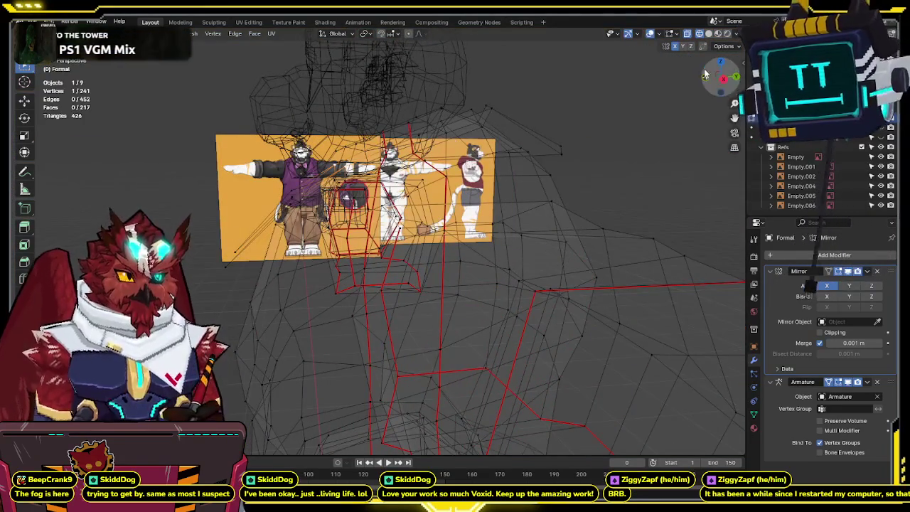
left_click(729, 83)
key("shift+z")
key("shift+z")
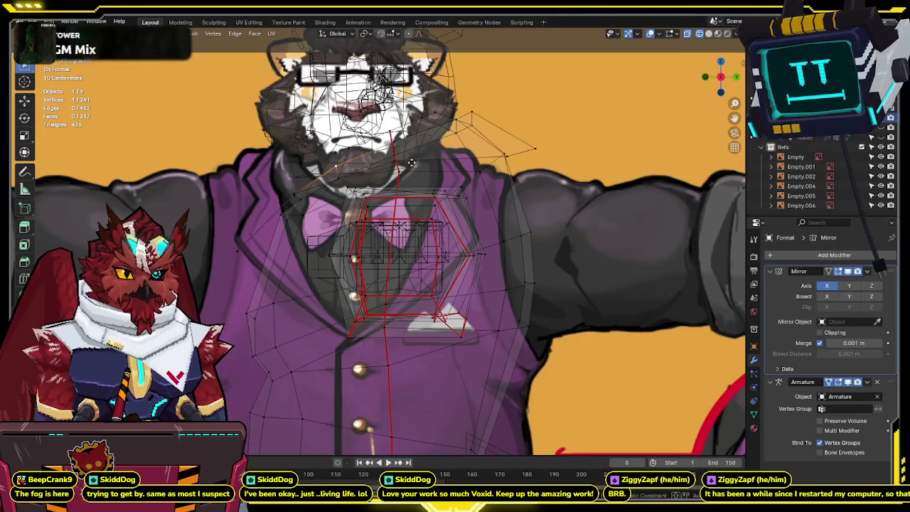
Recalculate the whole mesh's normals to face outside, then deselect everything.
key("shift+z")
mouse_move(410, 165)
middle_mouse_down()
mouse_move(410, 188)
mouse_move(556, 202)
mouse_move(516, 175)
mouse_move(362, 220)
middle_mouse_up()
key("KP_1")
key("shift+z")
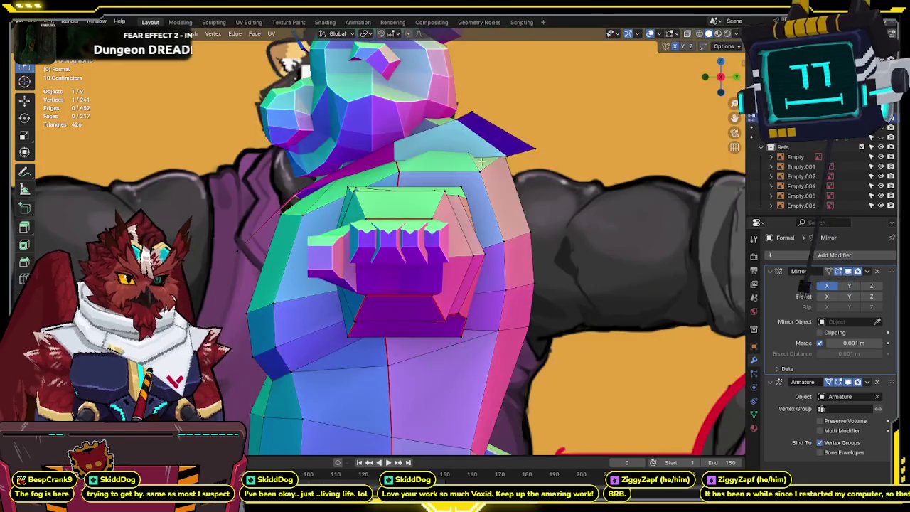
scroll(478, 163, "down", 1)
key("shift+z")
middle_click_drag(479, 162, 541, 181)
key("a")
key("F3")
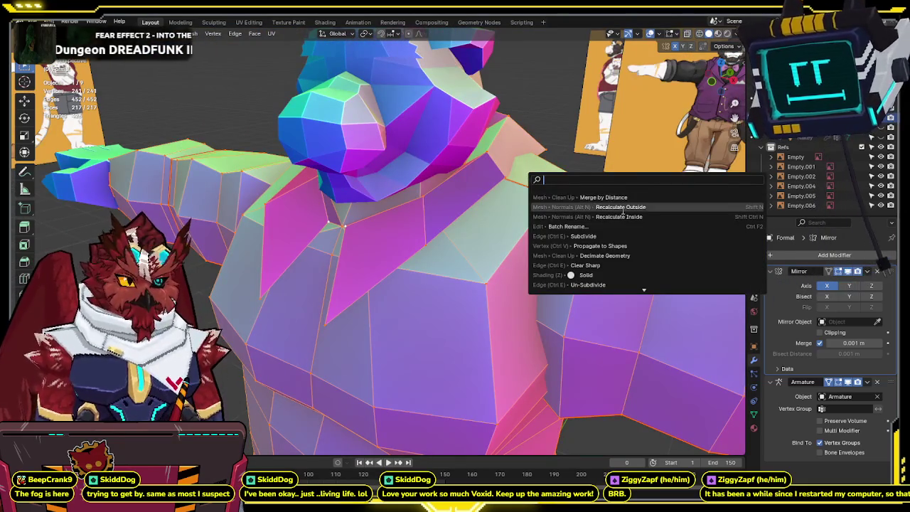
left_click(623, 208)
key("alt+a")
middle_click_drag(622, 211, 729, 55)
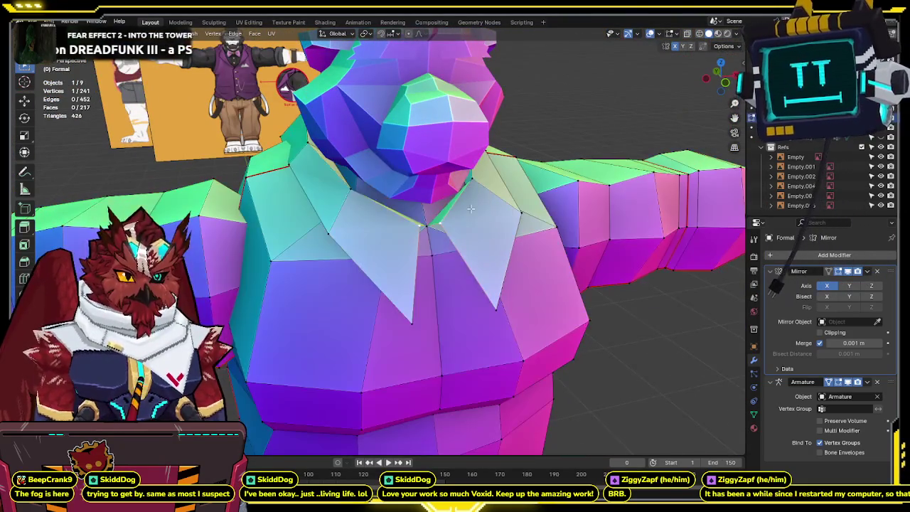
Shift a right lapel vertex slightly left and the lapel point vertex up and left.
key("KP_1")
key("shift+z")
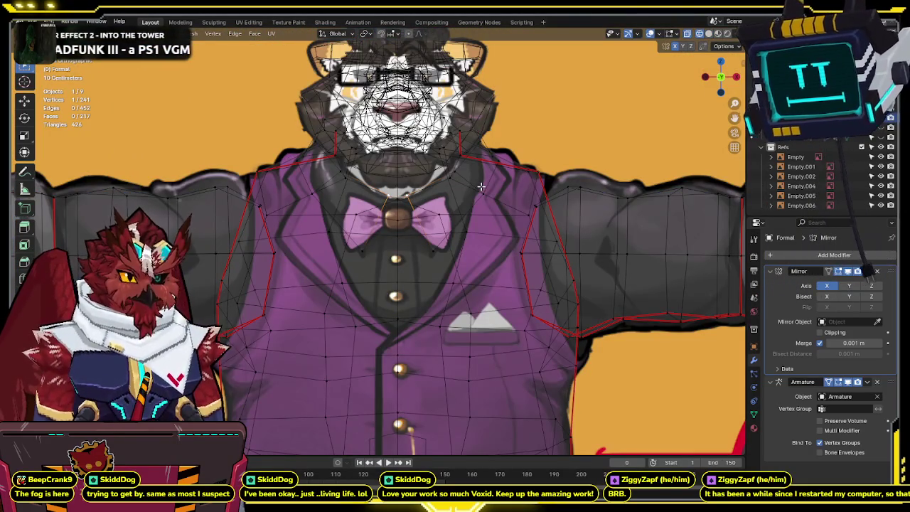
key("shift+z")
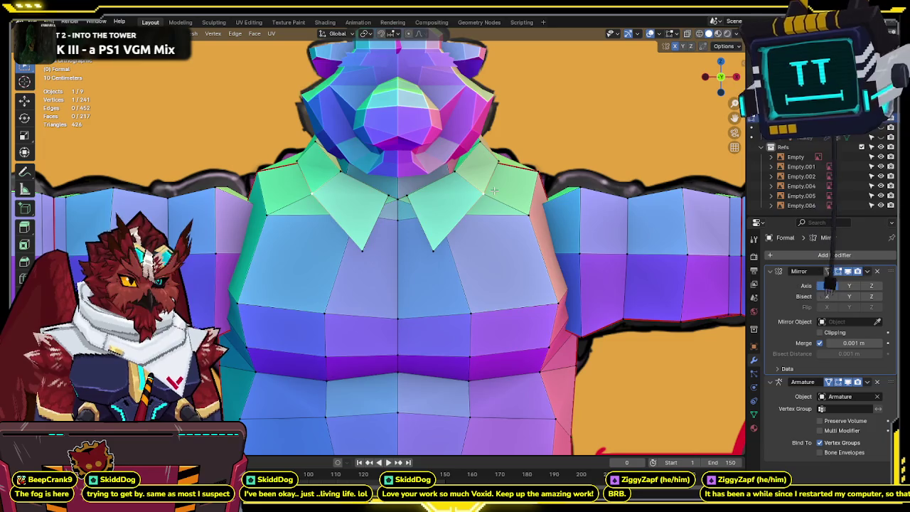
key("shift+z")
key("g")
left_click(489, 189)
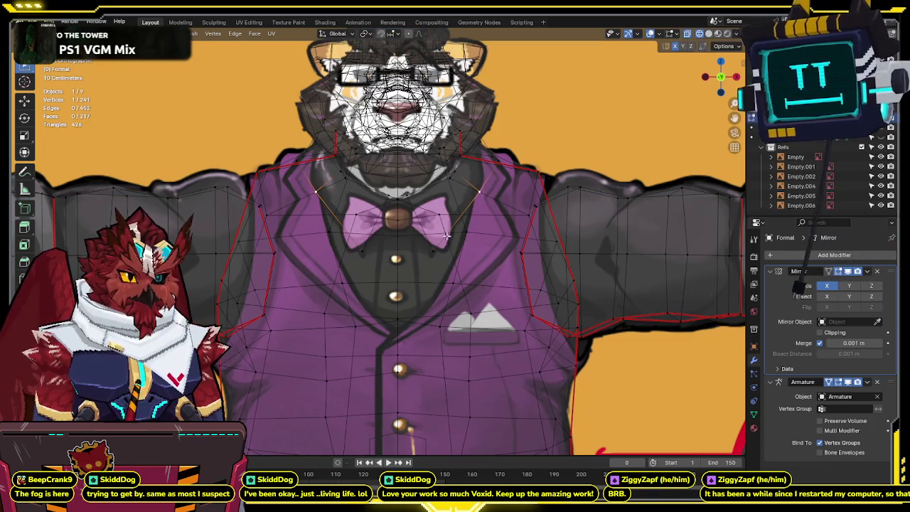
key("g")
left_click(403, 220)
key("shift+z")
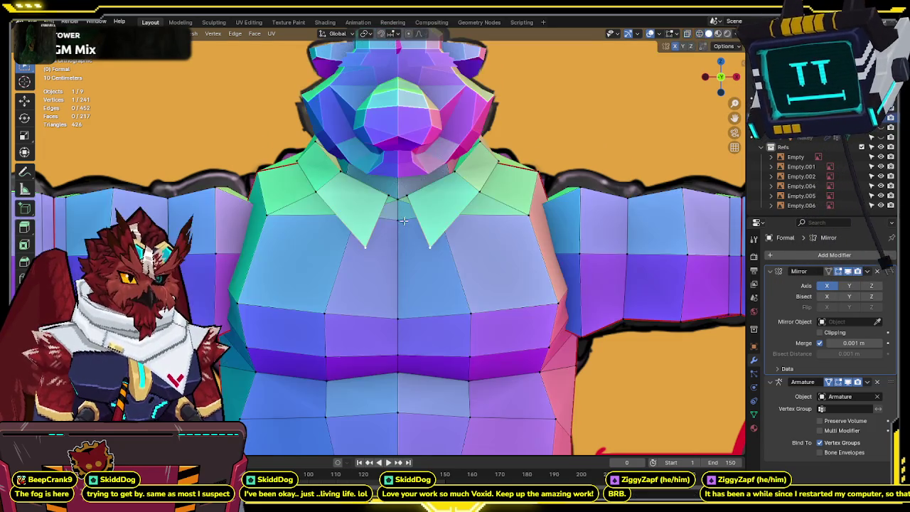
key("shift+z")
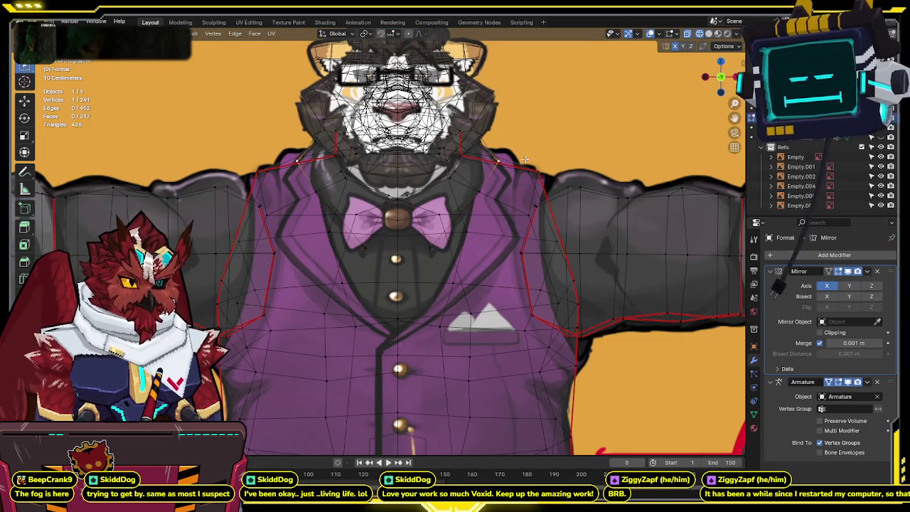
key("shift+z")
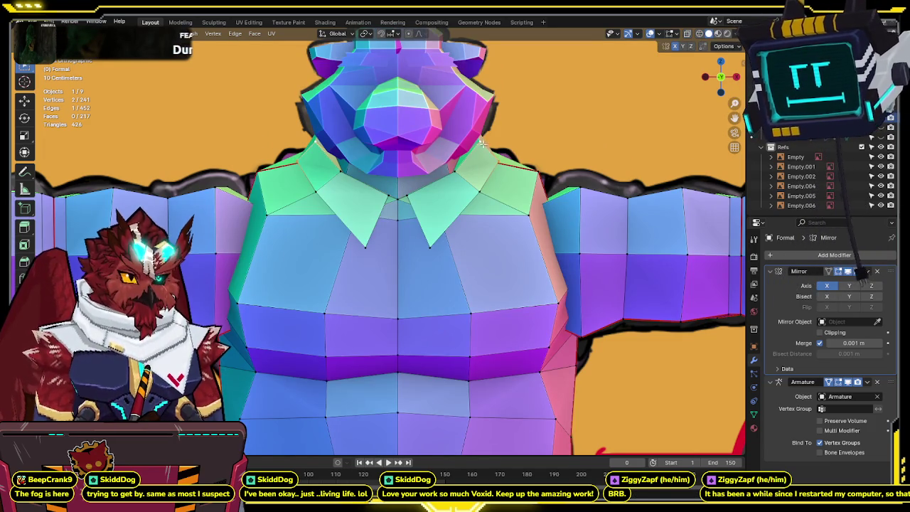
key("shift+z")
Scale the collar vertices along X twice, checking the width against the reference lapels.
key("s")
key("x")
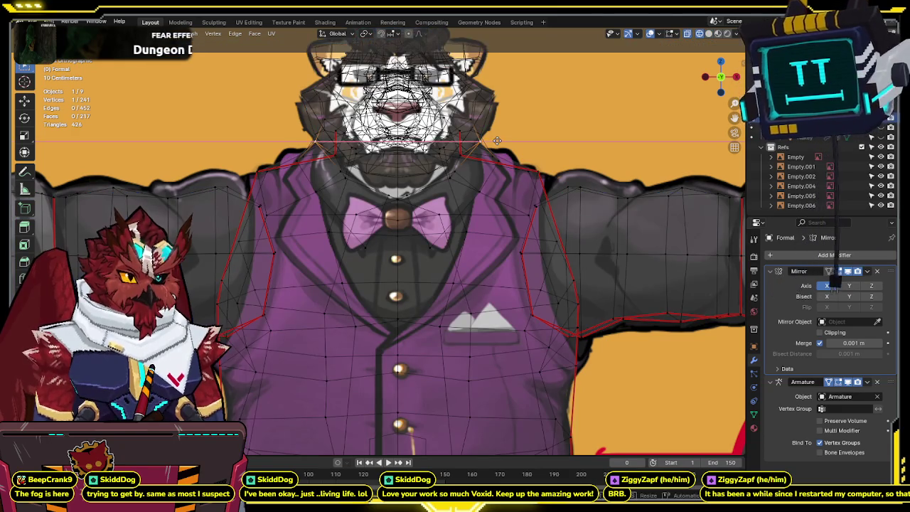
left_click(509, 163)
key("shift+z")
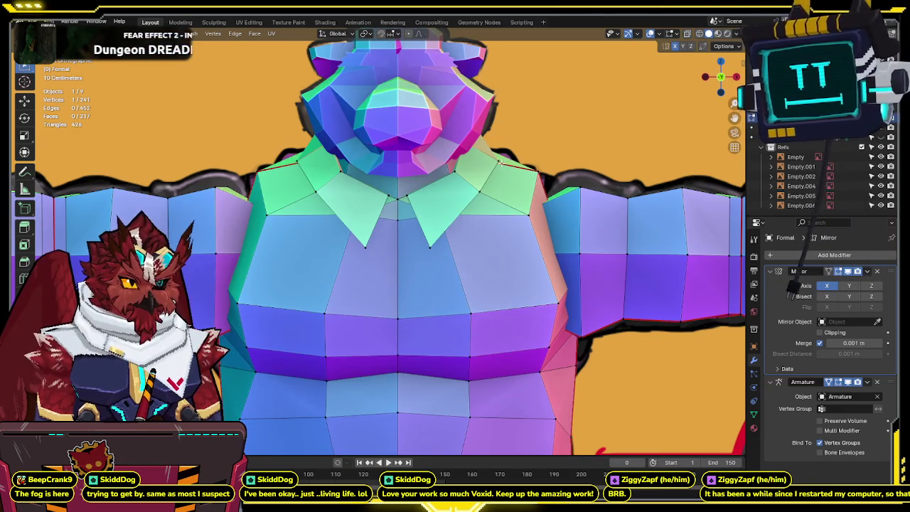
key("shift+z")
key("s")
key("x")
left_click(523, 154)
key("shift+z")
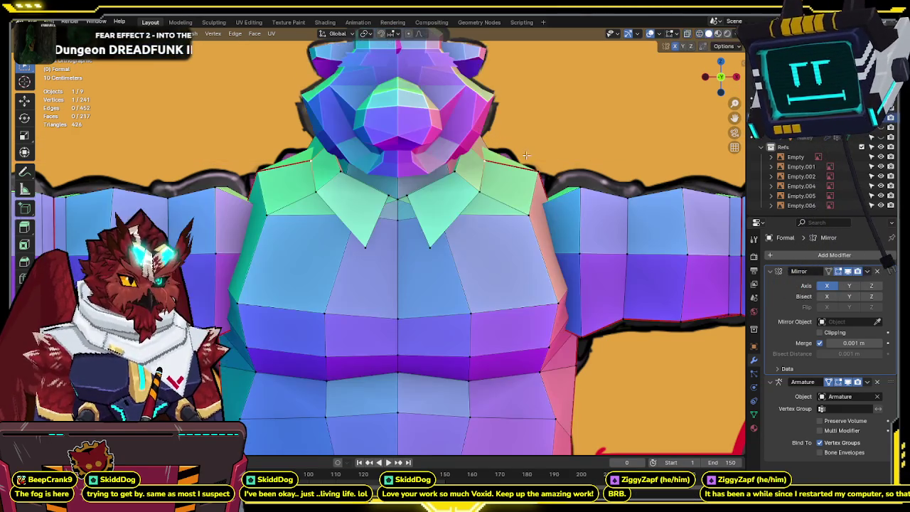
middle_click_drag(523, 153, 478, 178)
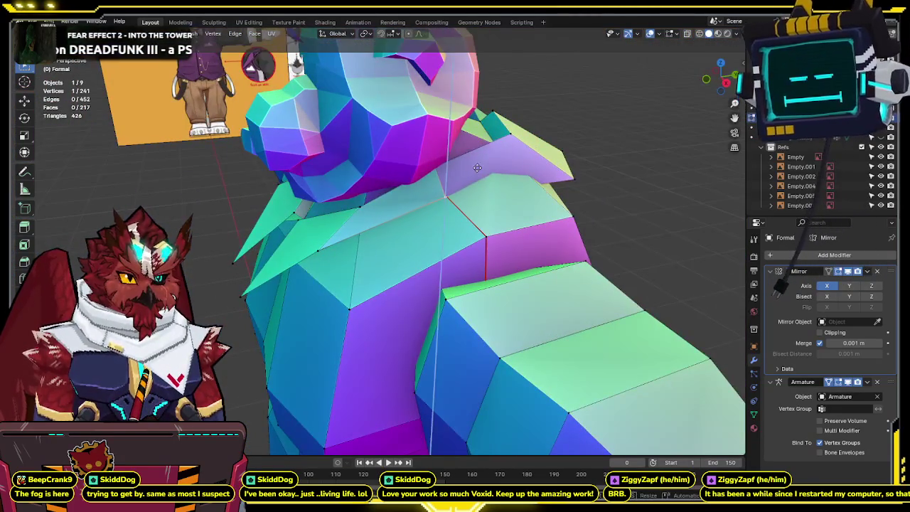
Cancel two trial vertex moves and undo a stray scaling of the front faces.
key("KP_1")
key("shift+z")
key("g")
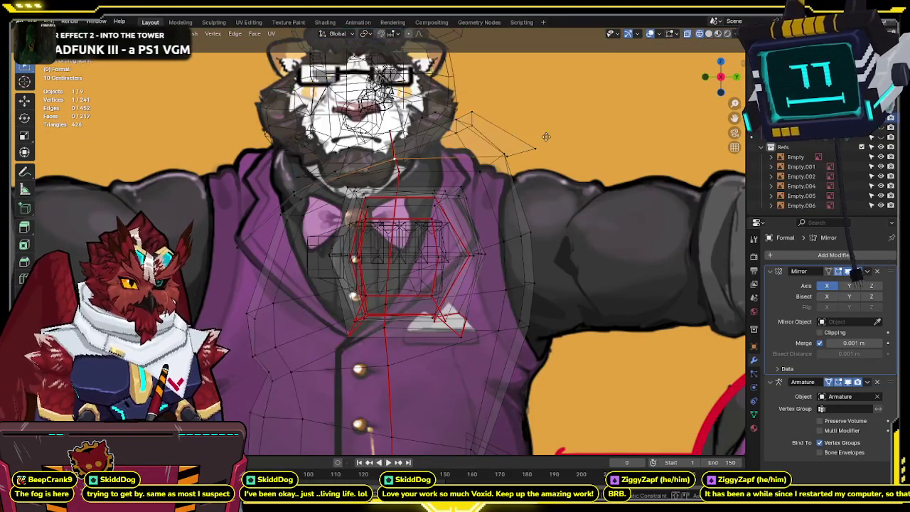
key("Escape")
key("shift+z")
key("shift+z")
key("shift+z")
key("shift+z")
key("g")
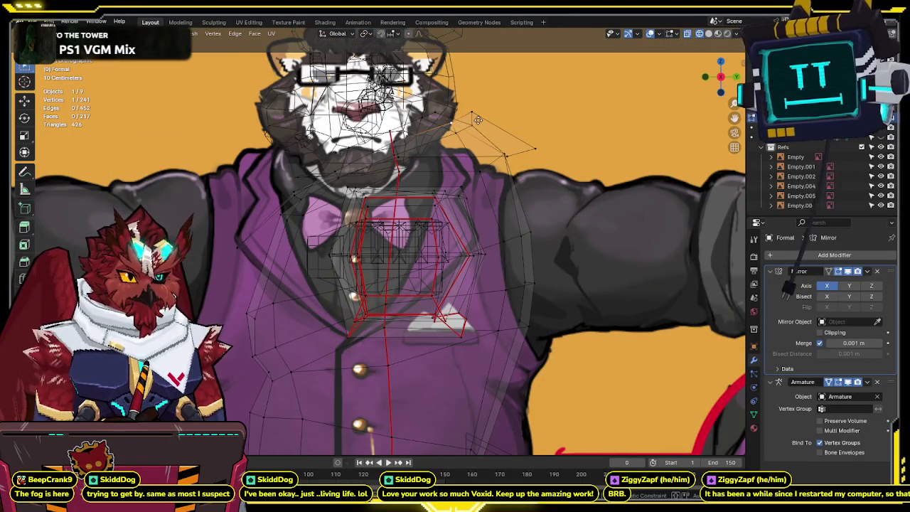
key("Escape")
scroll(547, 106, "down", 5)
key("shift+z")
mouse_move(547, 106)
middle_mouse_down()
mouse_move(349, 310)
mouse_move(444, 294)
middle_mouse_up()
key("s")
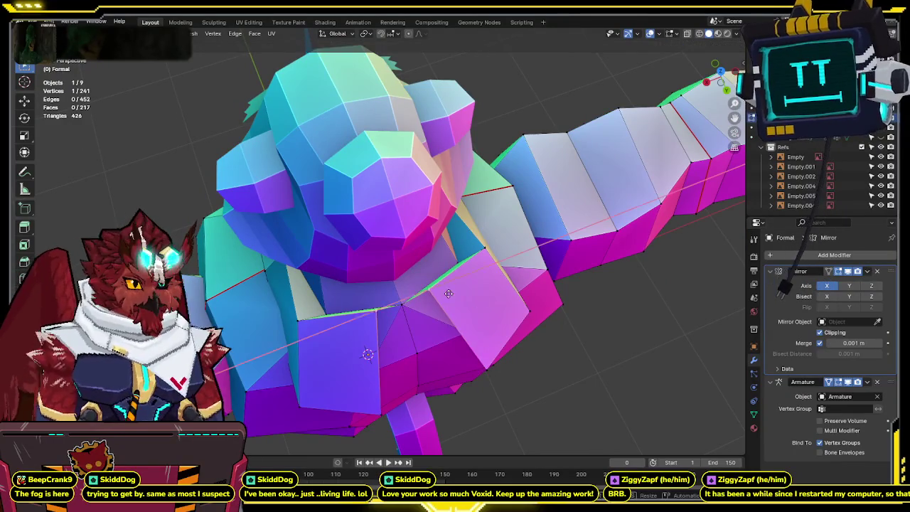
left_click(537, 291)
key("ctrl+z")
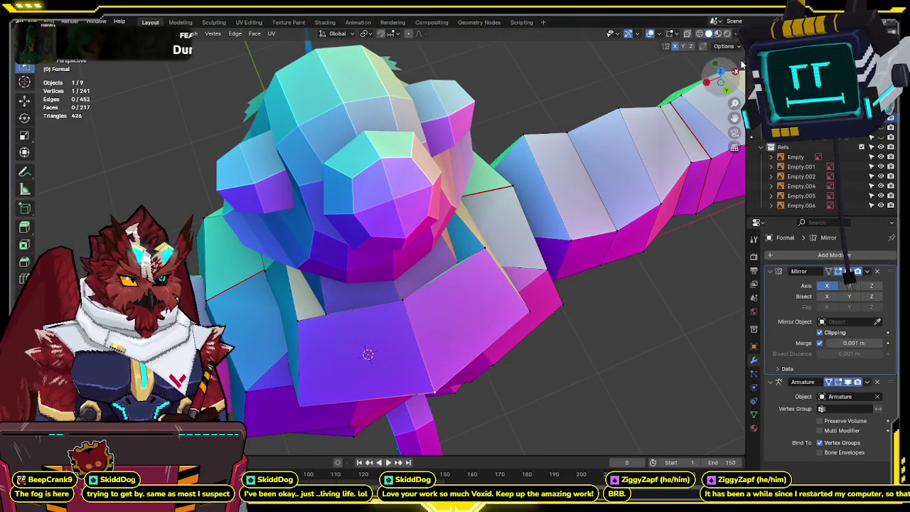
In front view, select the collar tip vertex and move it up to the reference lapel point.
left_click(706, 82)
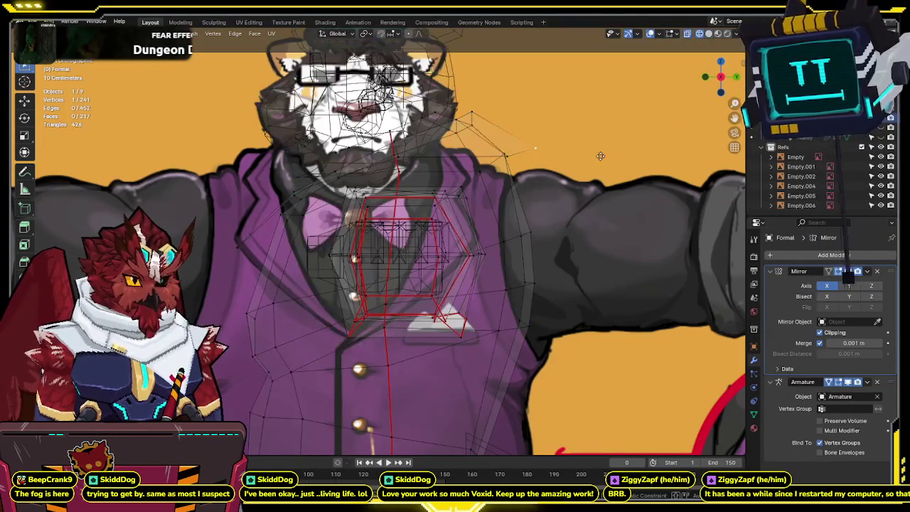
left_click(507, 163)
key("g")
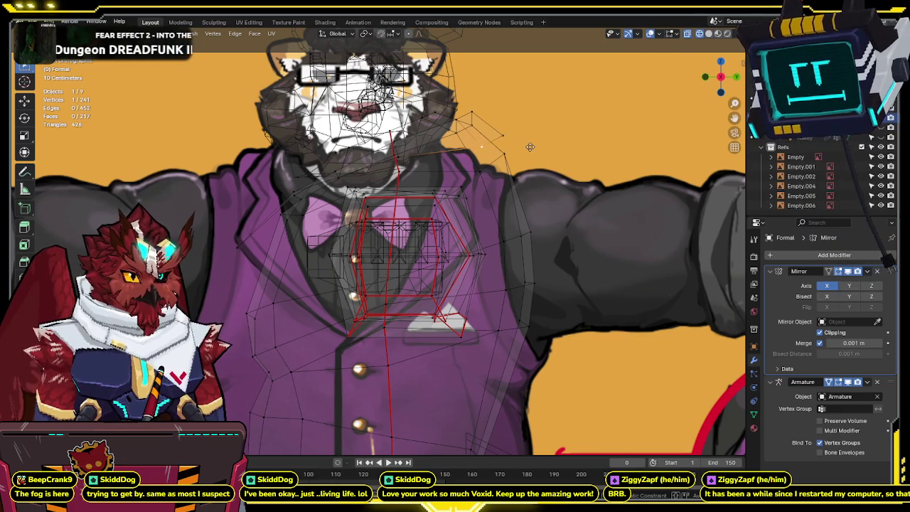
left_click(526, 147)
key("shift+z")
middle_click_drag(500, 133, 337, 229)
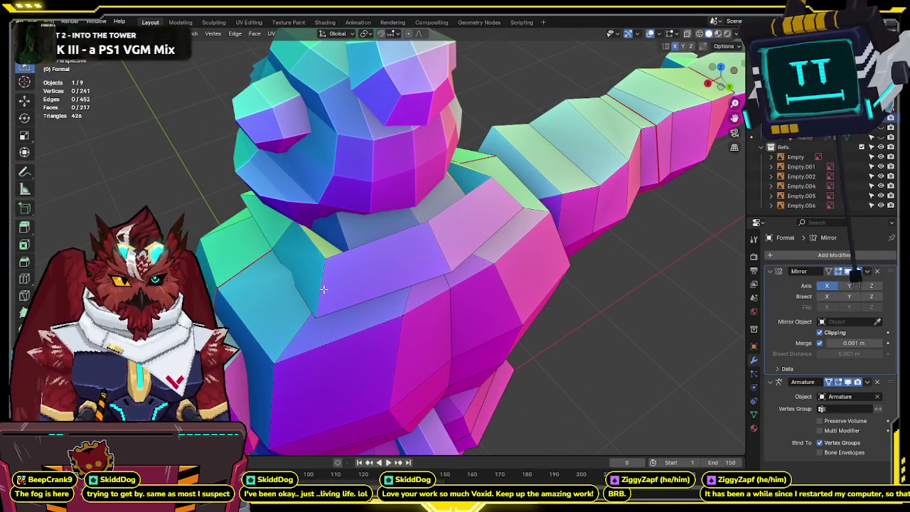
mouse_move(332, 298)
middle_mouse_down()
mouse_move(420, 290)
mouse_move(321, 161)
mouse_move(471, 163)
middle_mouse_up()
Remove an extra vertex from the selection and confirm the collar tip position with X-ray.
left_click(425, 289, "shift")
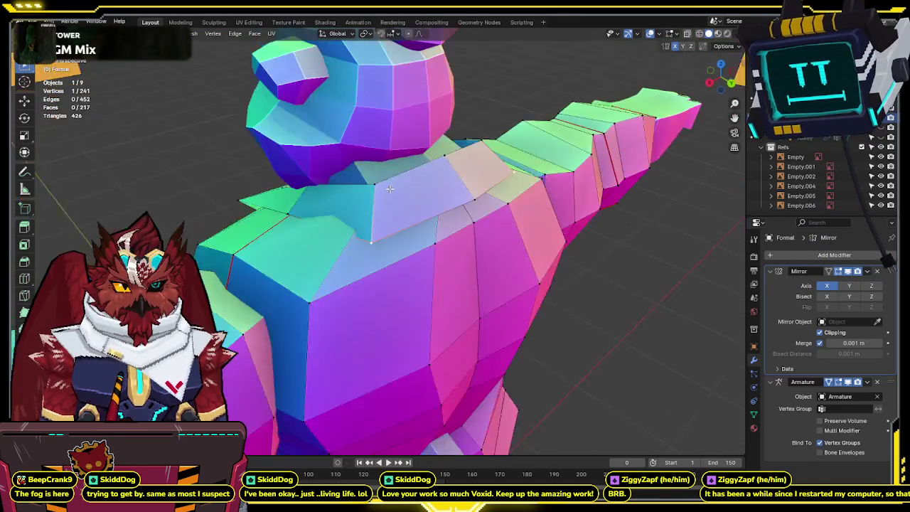
key("ctrl+z")
key("KP_1")
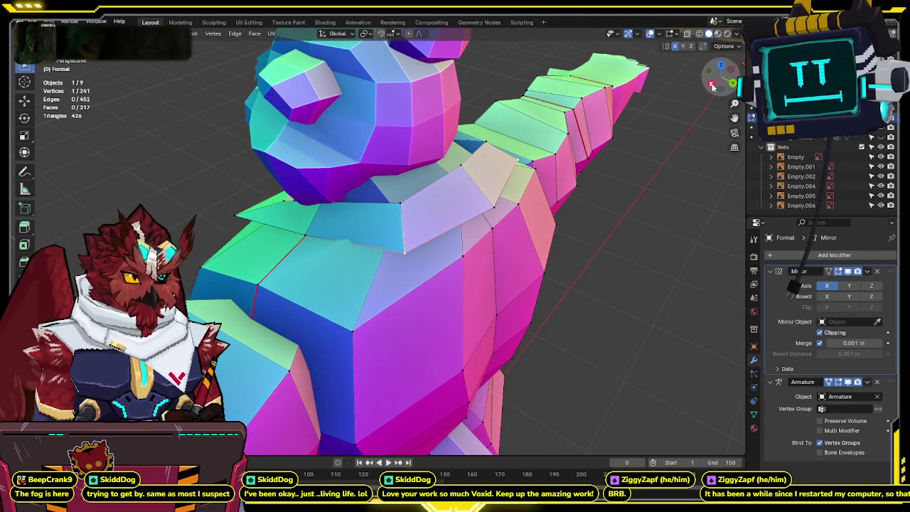
key("alt+z")
key("alt+z")
key("alt+z")
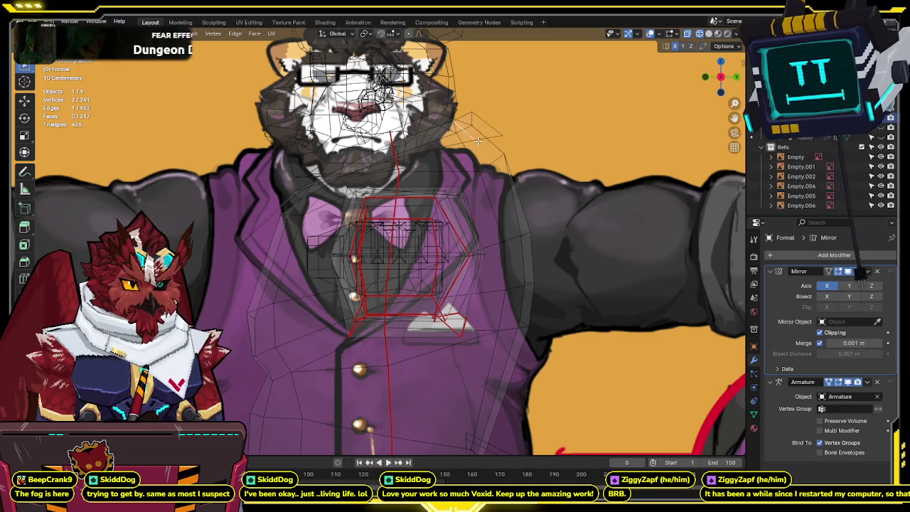
left_click(481, 141)
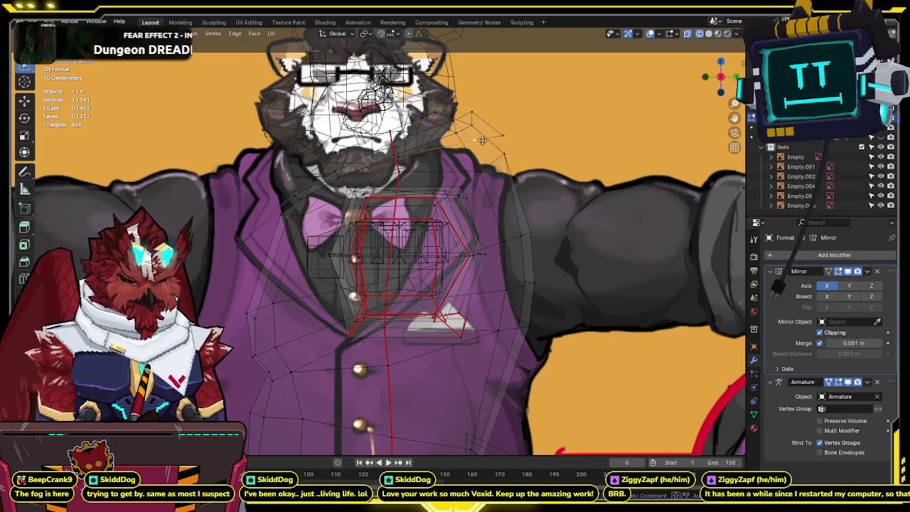
key("alt+z")
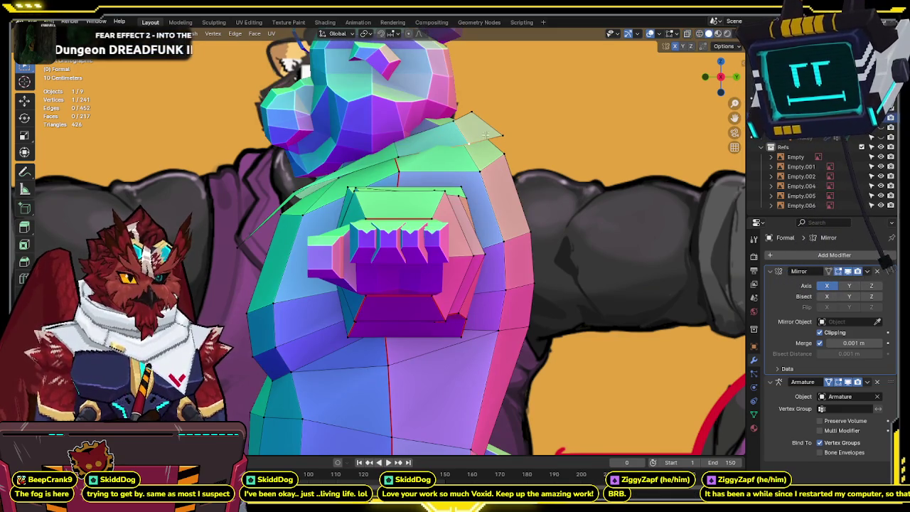
key("KP_1")
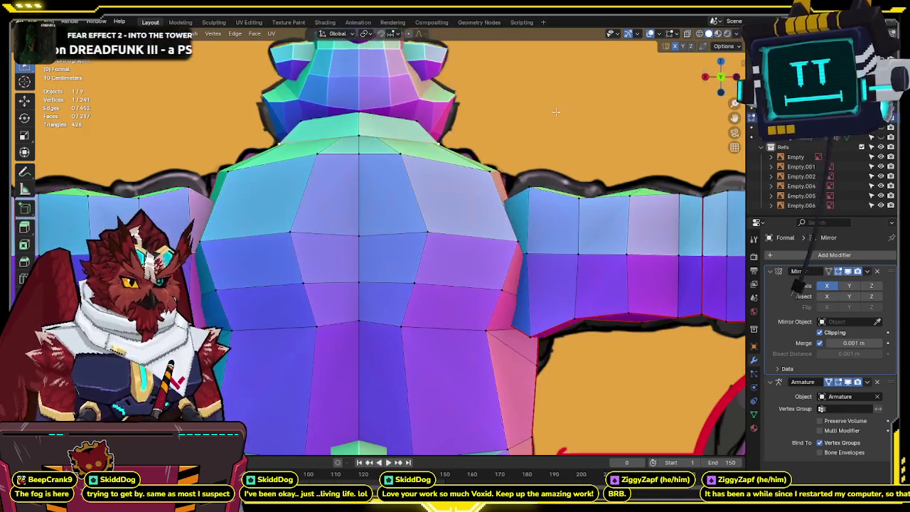
key("alt+z")
key("alt+z")
mouse_move(398, 234)
middle_mouse_down()
mouse_move(441, 140)
mouse_move(461, 209)
middle_mouse_up()
middle_click_drag(457, 161, 540, 156)
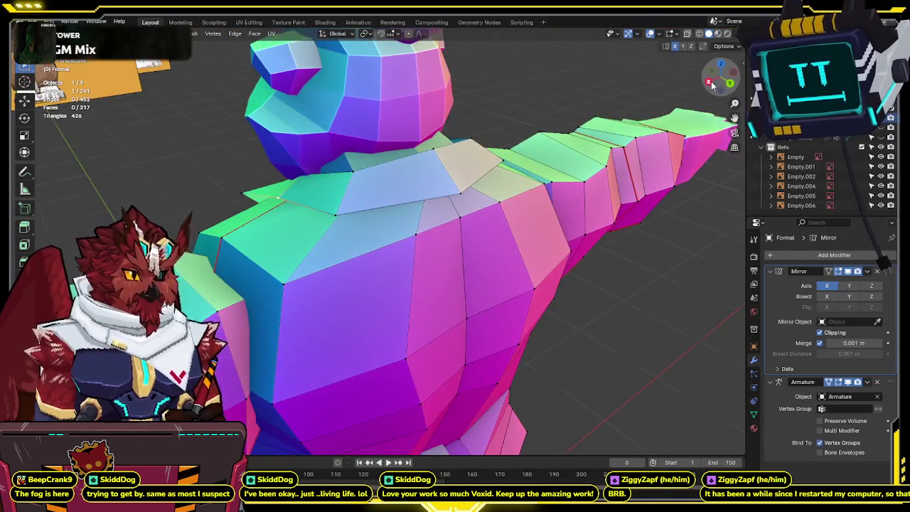
key("KP_1")
key("alt+z")
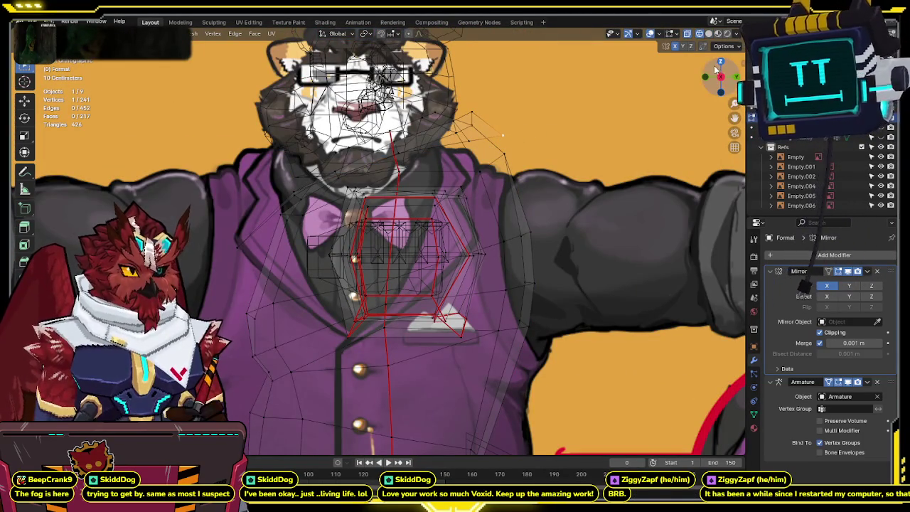
key("KP_5")
left_click(707, 77)
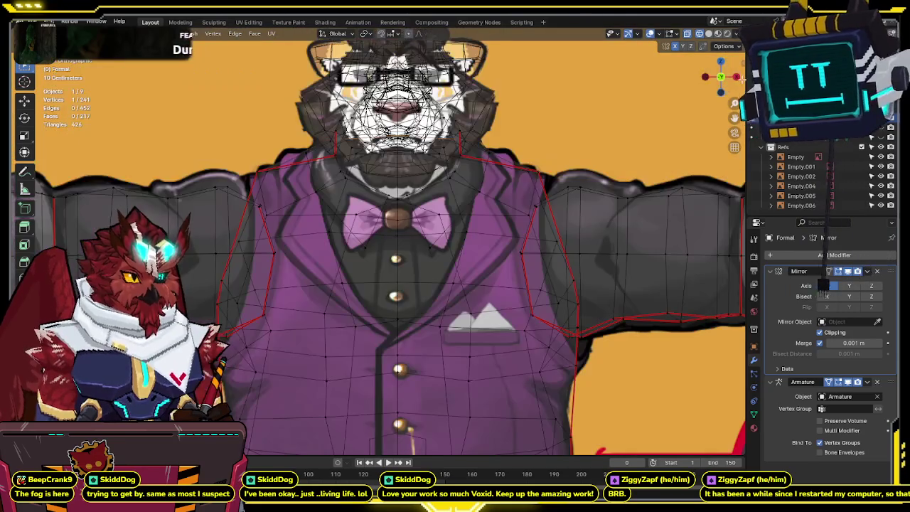
middle_click_drag(707, 78, 515, 136)
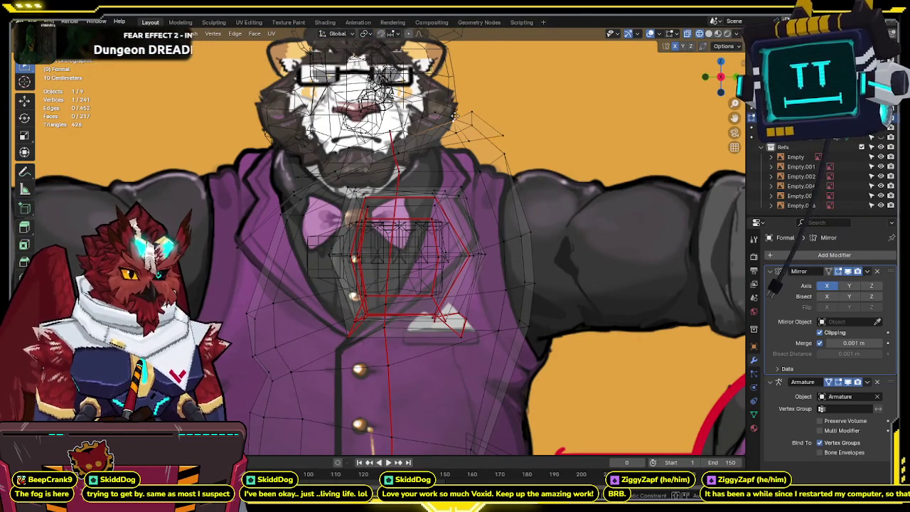
key("alt+z")
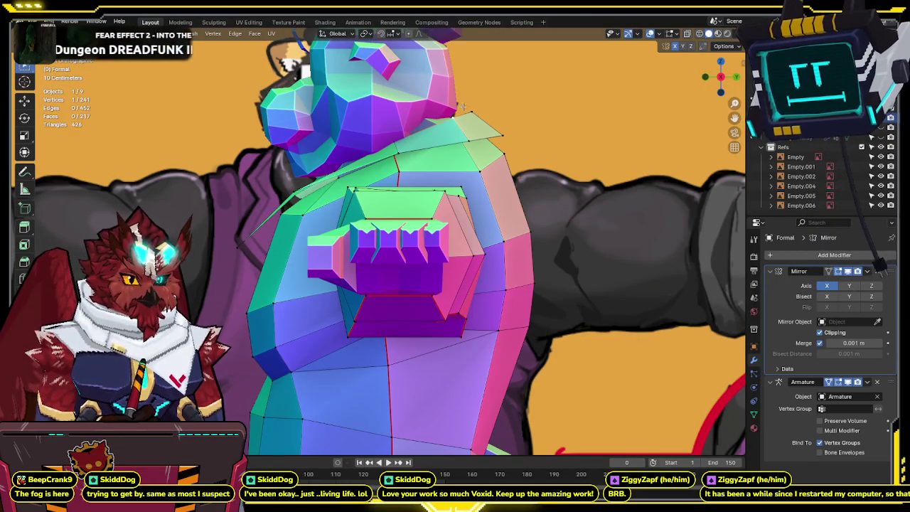
key("shift+z")
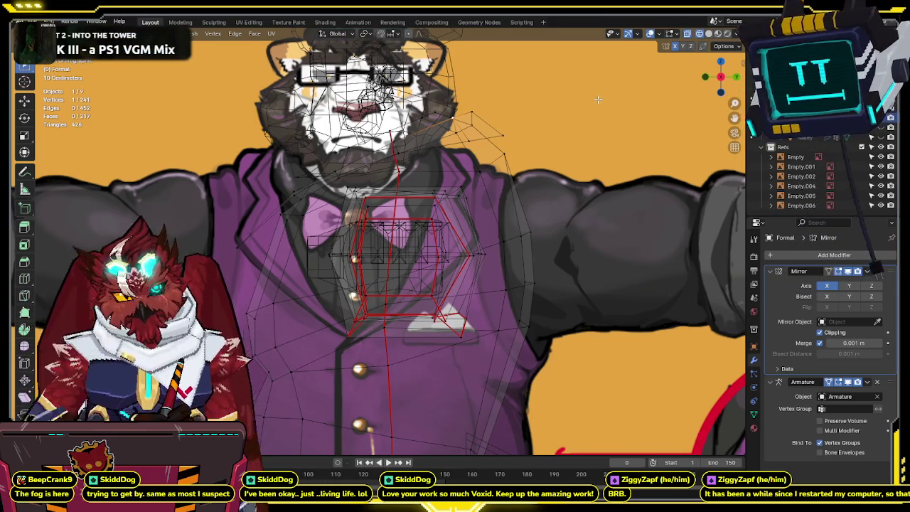
key("shift+z")
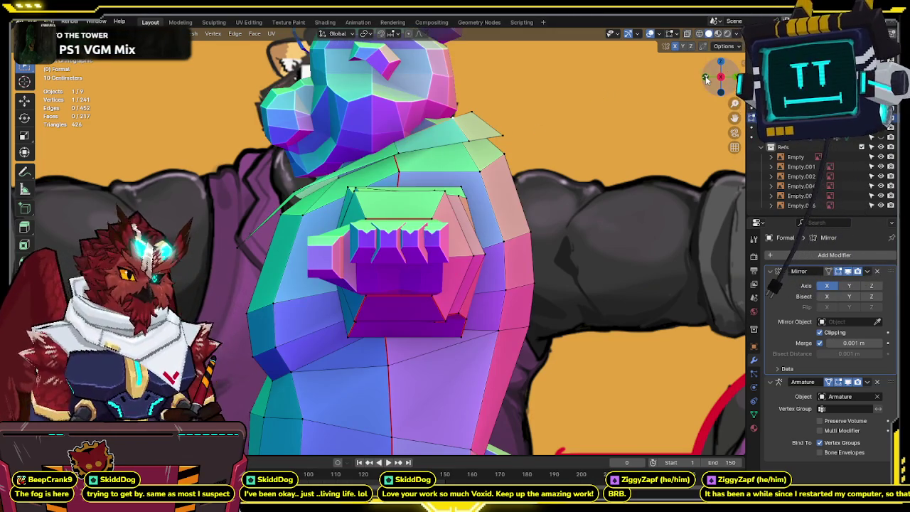
key("KP_1")
key("shift+z")
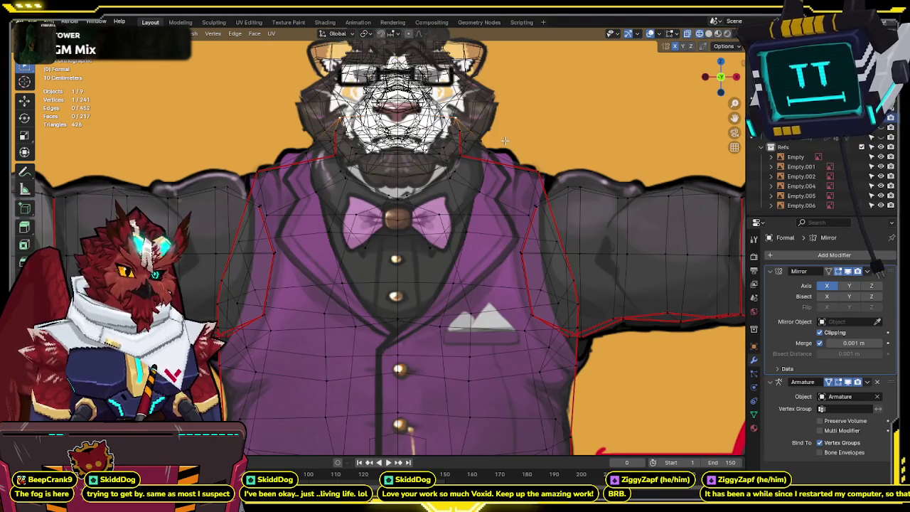
key("shift+z")
key("z")
mouse_move(505, 140)
middle_mouse_down()
mouse_move(336, 179)
mouse_move(376, 201)
mouse_move(363, 317)
mouse_move(508, 136)
middle_mouse_up()
scroll(527, 132, "down", 2)
scroll(569, 125, "down", 2)
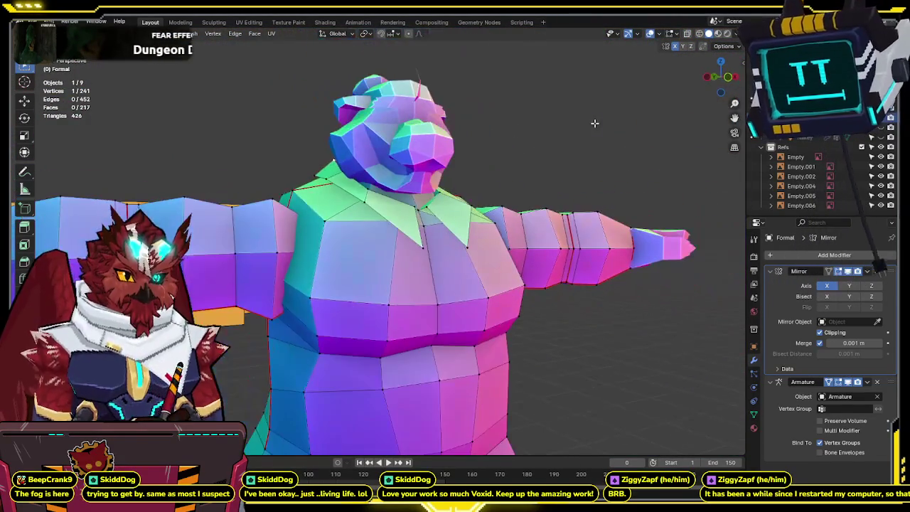
left_click(728, 80)
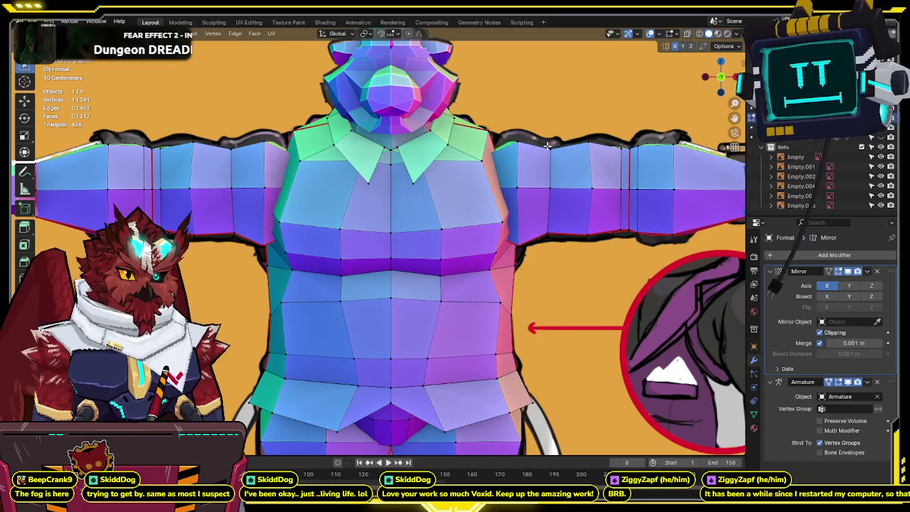